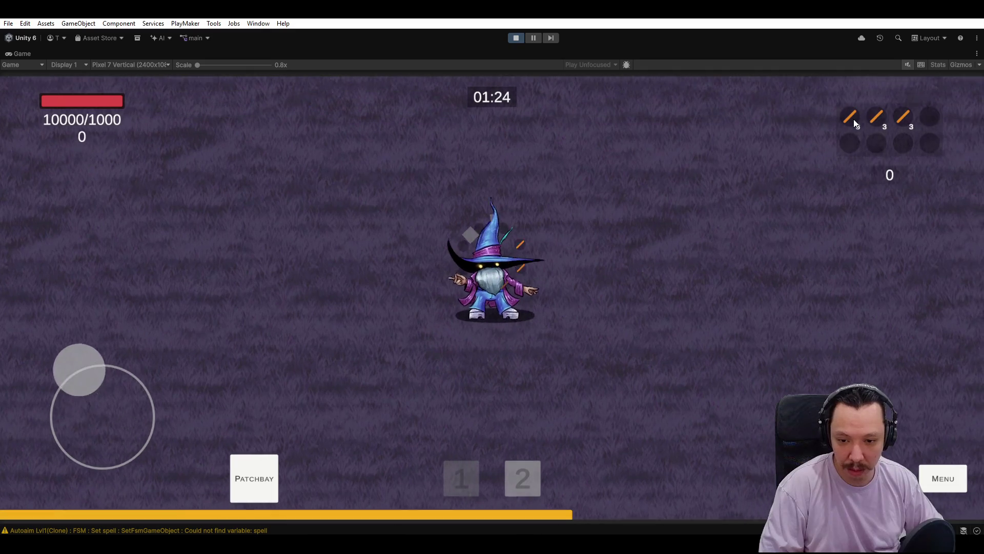
Glance at the Arcana Patchbay, then walk the wizard around the arena with WASD.
key("p")
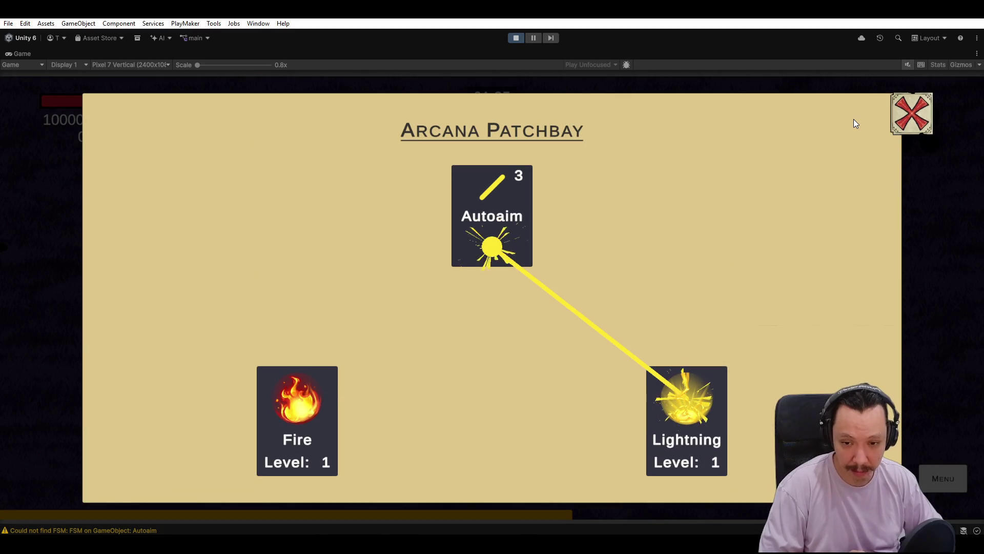
key("p")
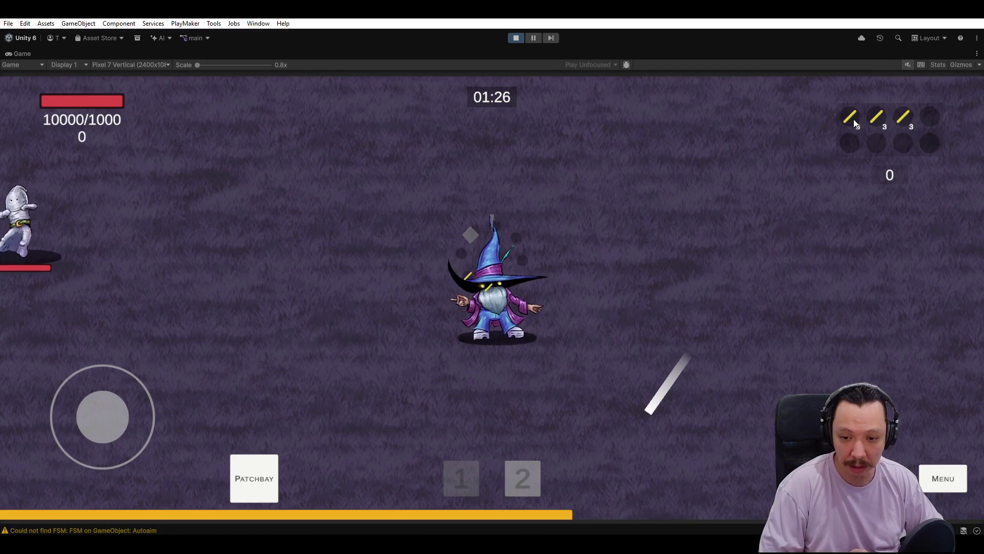
key("w")
key("s")
key("a")
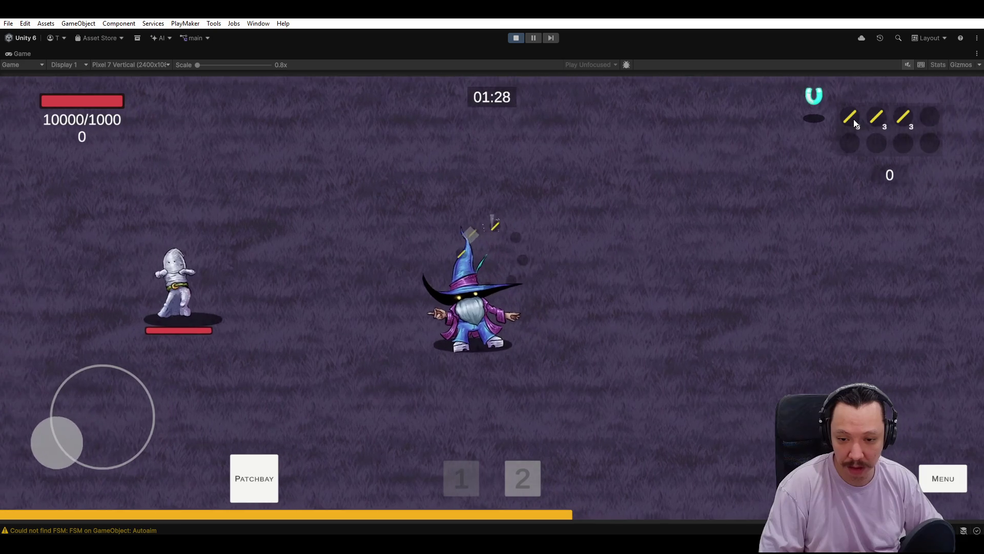
key("w")
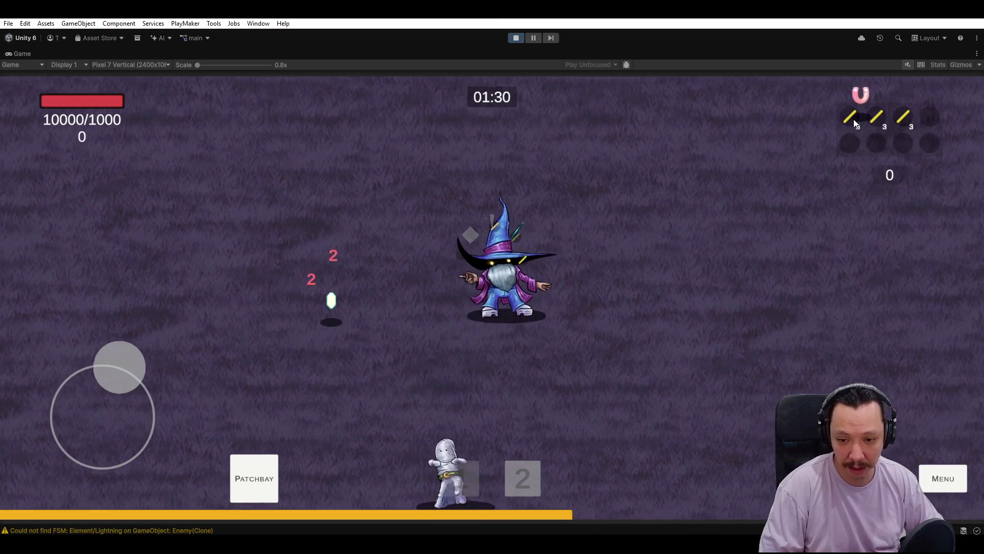
key("a")
key("s")
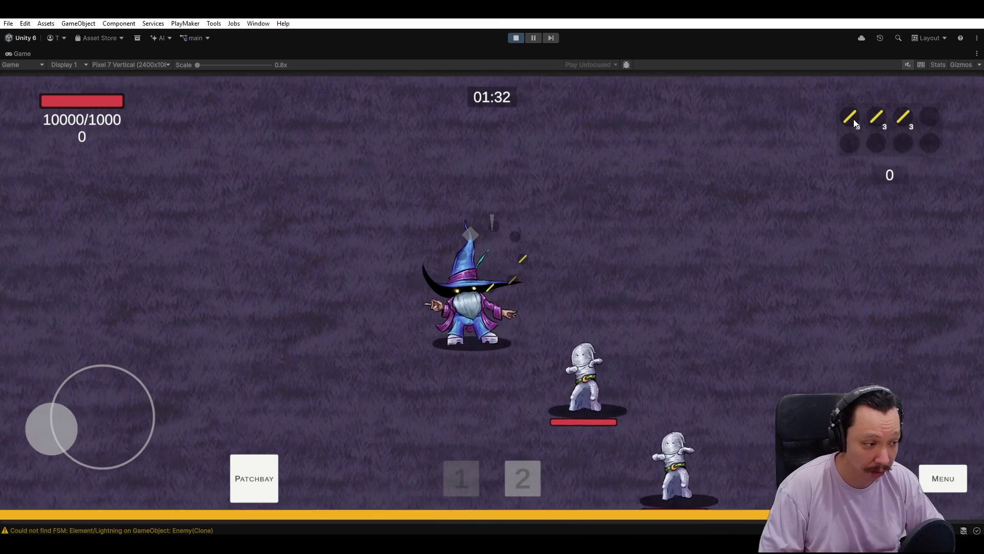
Keep steering the wizard left, down and up, then reopen the Arcana Patchbay.
key("s")
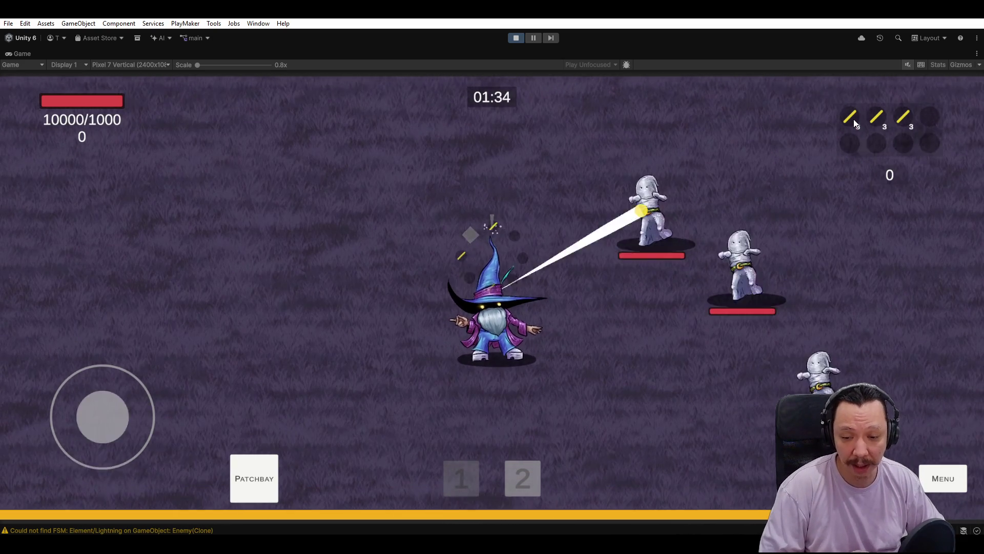
key("a")
key("s")
key("w")
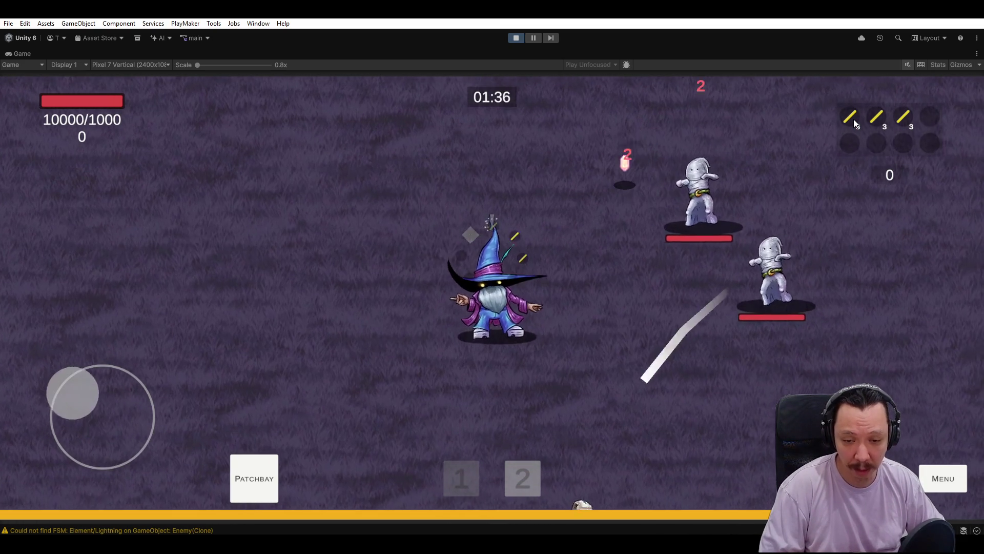
key("d")
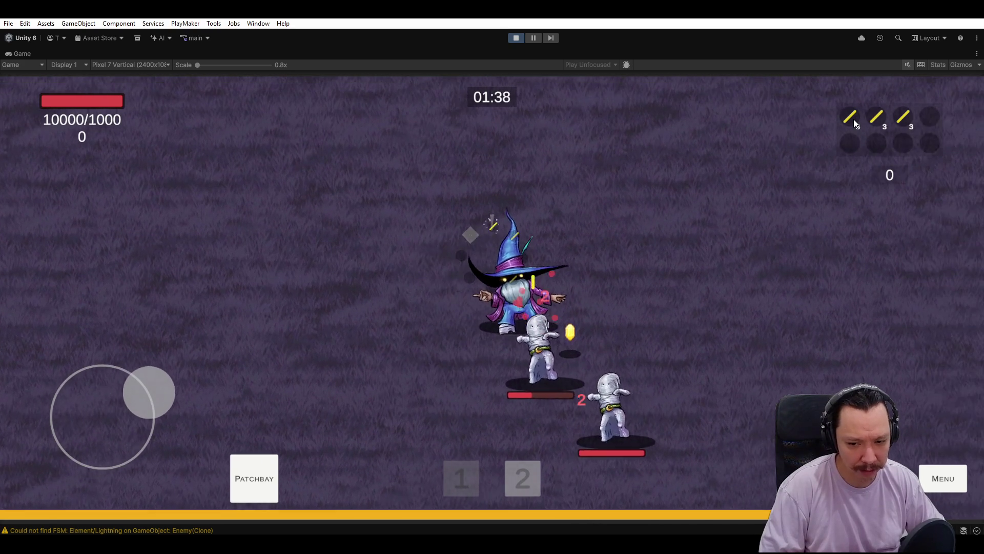
key("s")
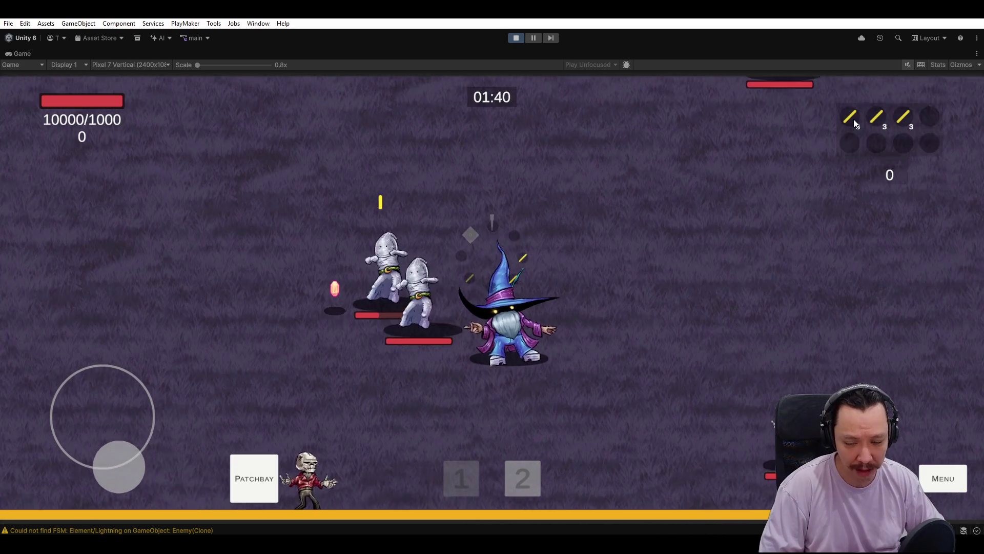
key("a")
key("p")
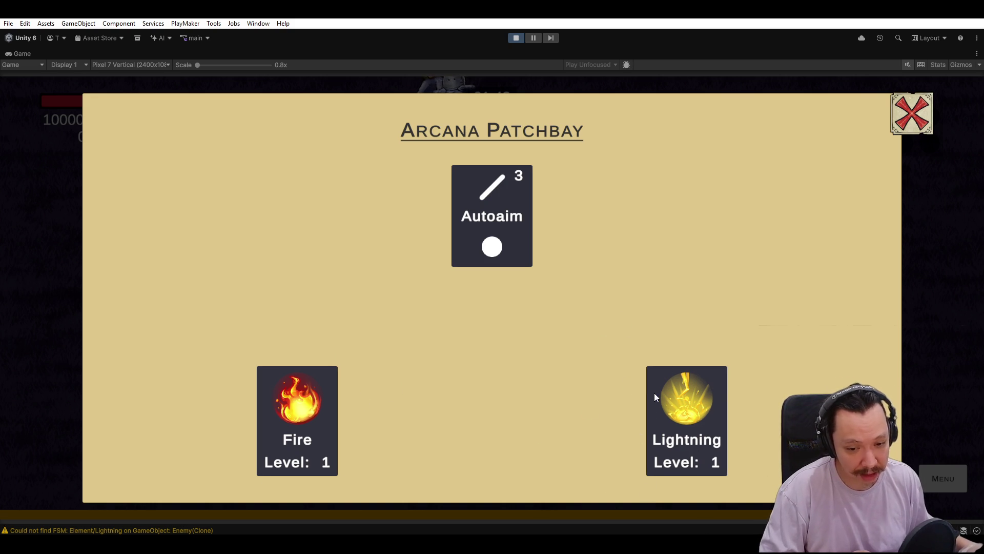
Close and reopen the patchbay, wire Lightning to Autoaim, then walk the wizard up-left.
left_click(910, 113)
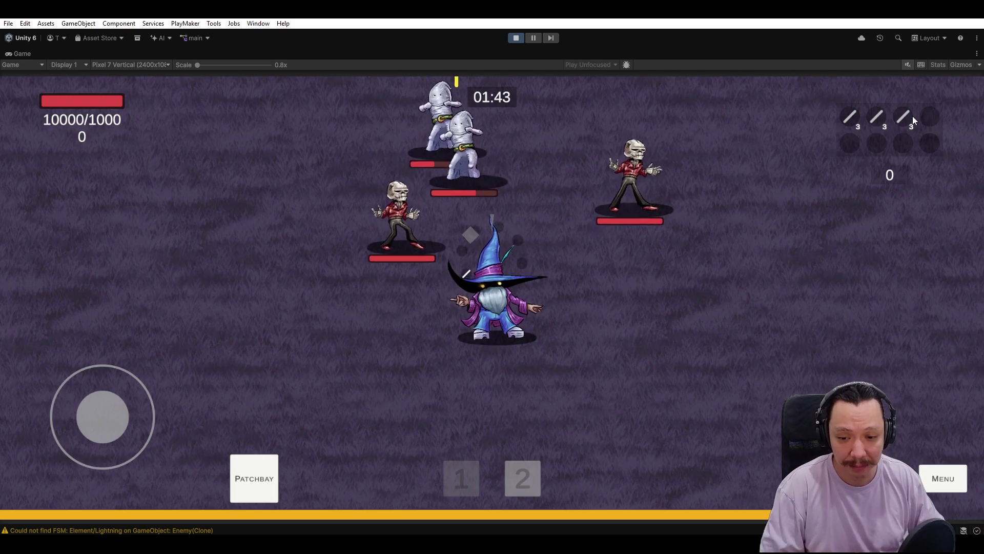
key("s")
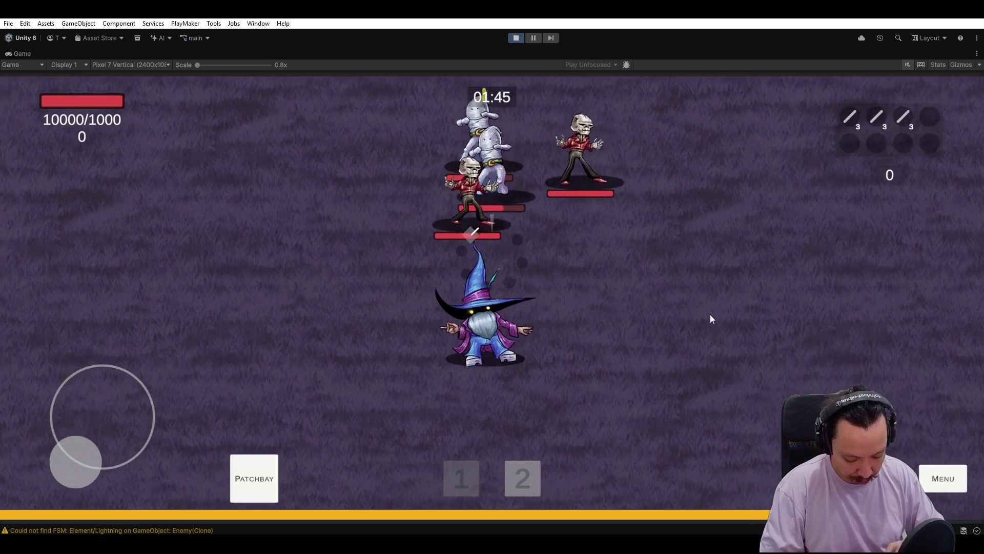
key("p")
key("2")
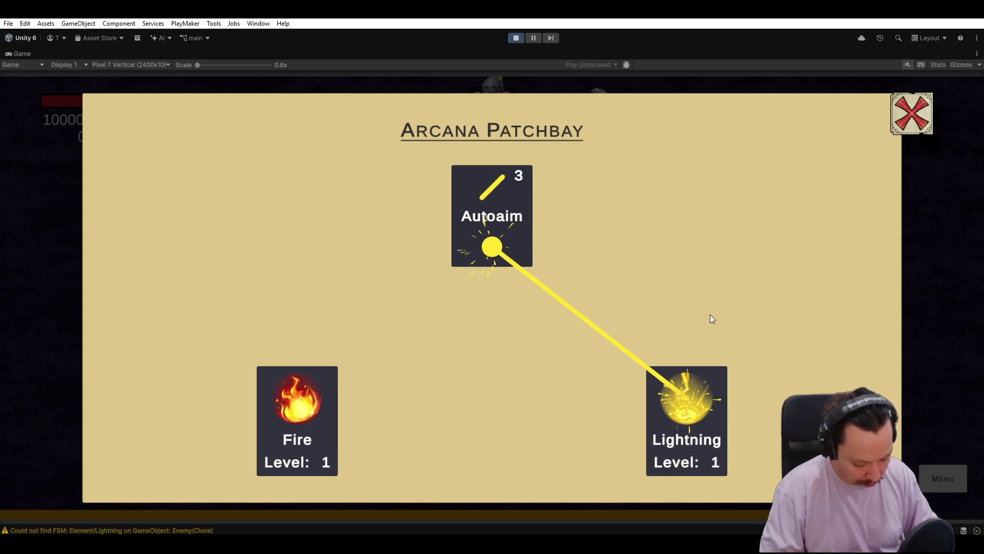
key("p")
key("a")
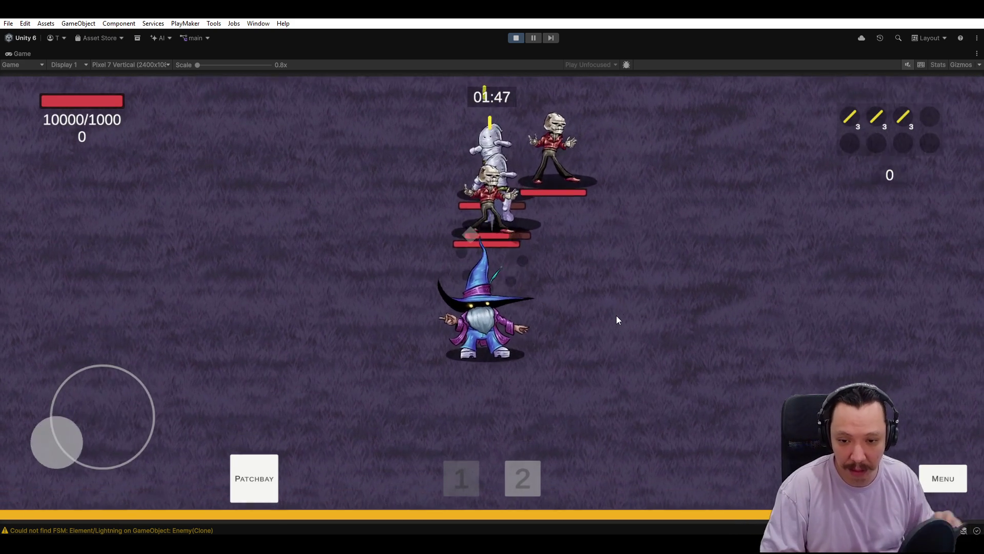
key("w")
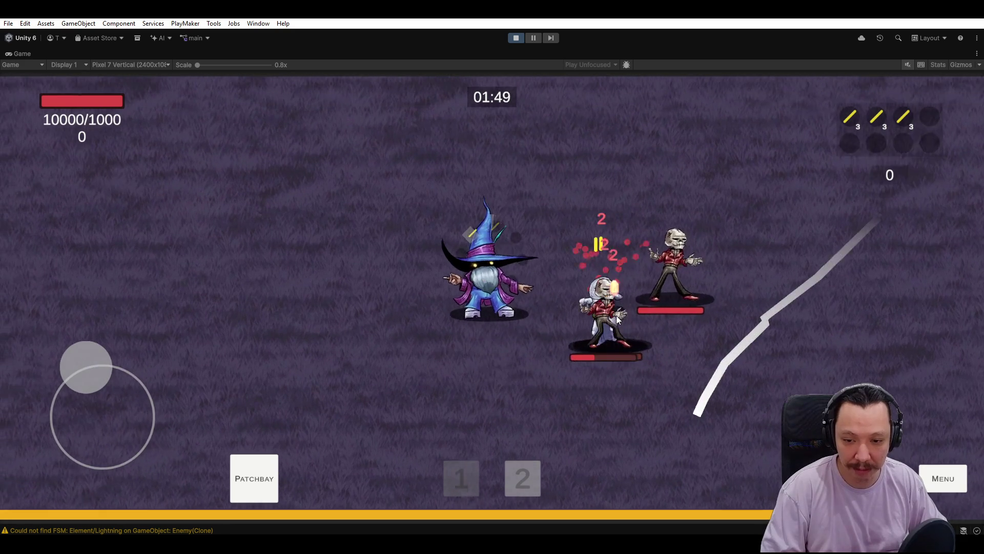
Walk the wizard down, right and up, then dismiss the Level 6 upgrade choice.
key("s")
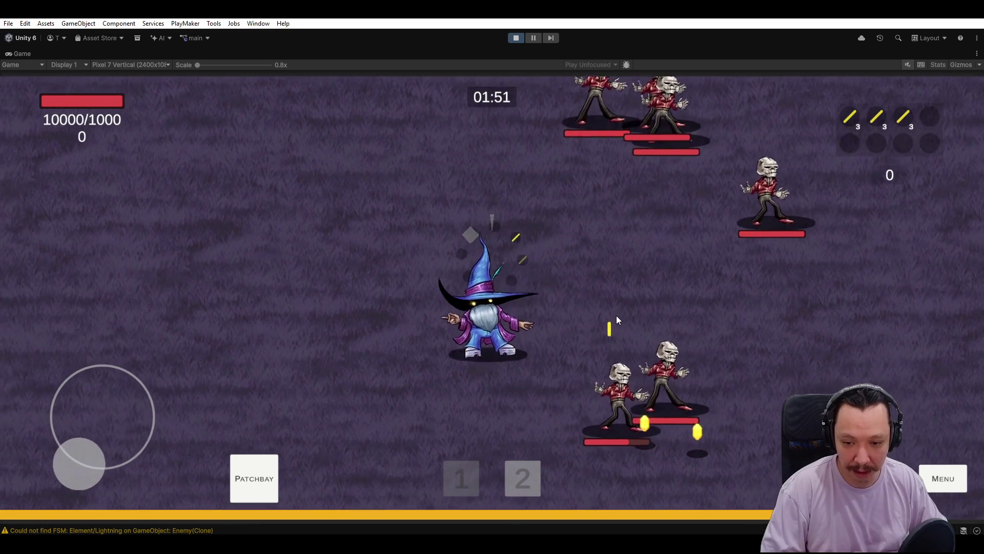
key("d")
key("w")
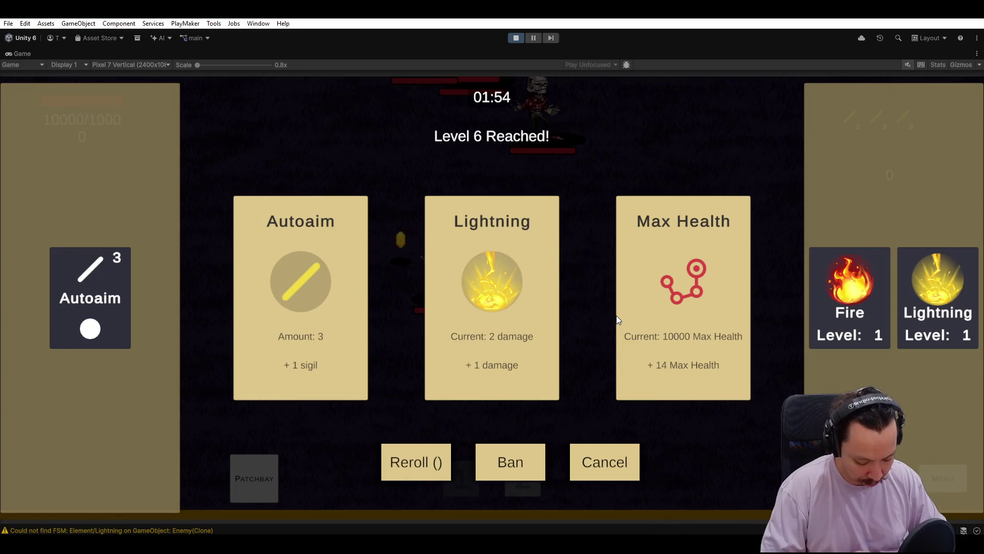
left_click(616, 315)
Steer the wizard up-right, down-right, then left and up around the skeletons.
key("d")
key("w")
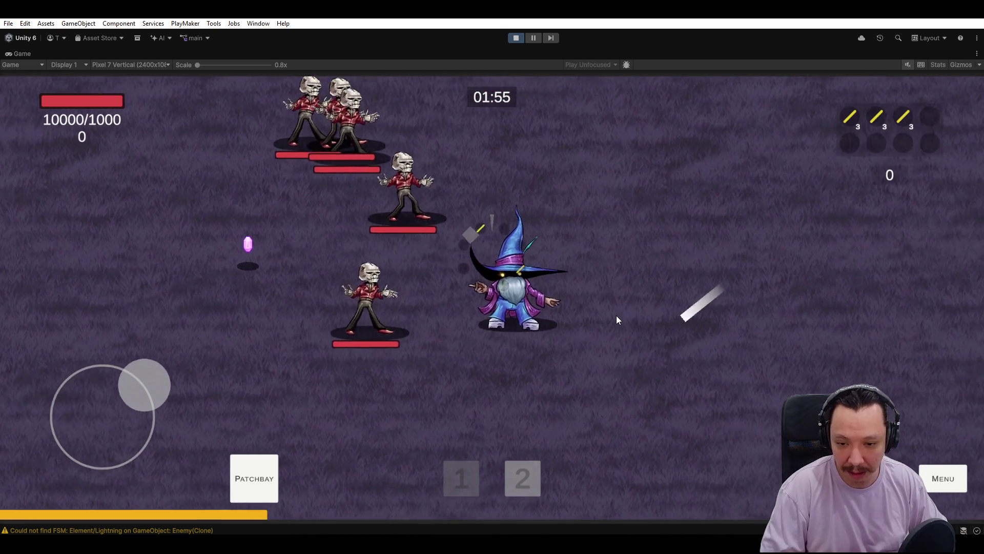
key("d")
key("w")
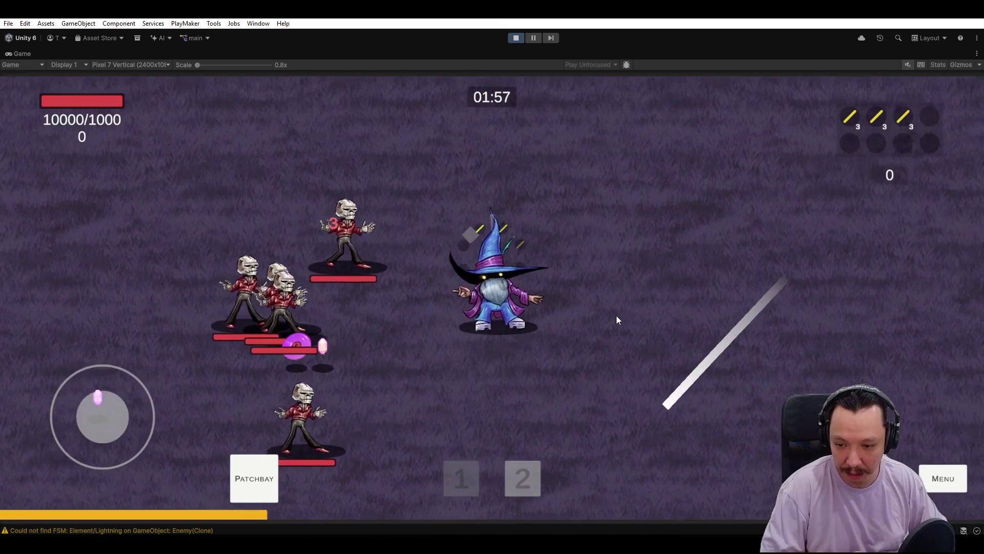
key("s")
key("d")
key("a")
key("w")
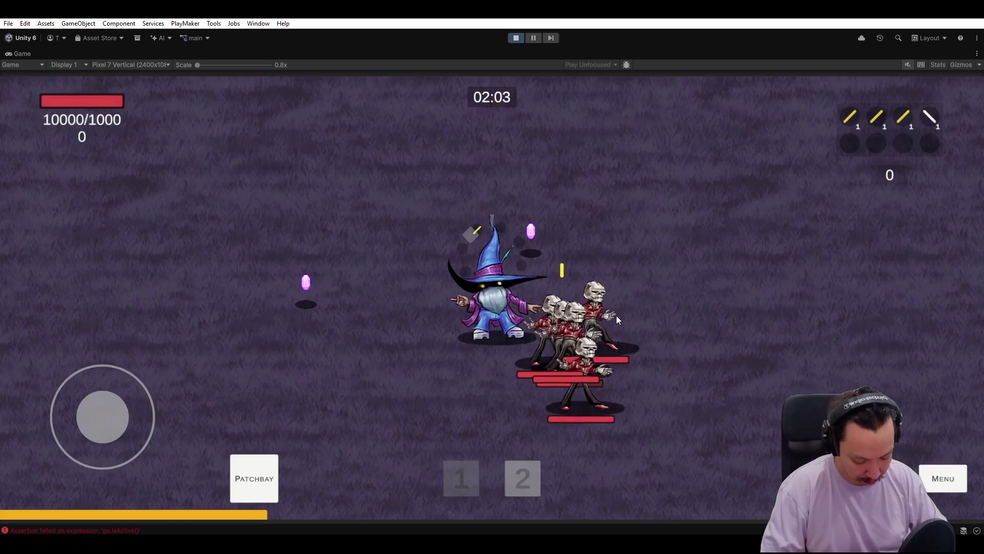
Rewire the patchbay: move the Fire link from Autoaim to Beam and link Lightning to Autoaim.
key("a")
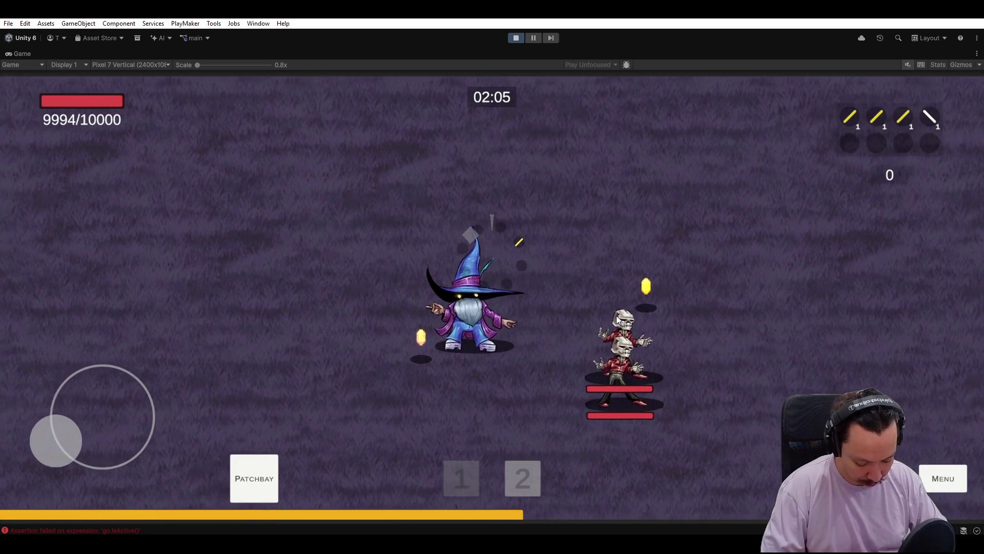
key("p")
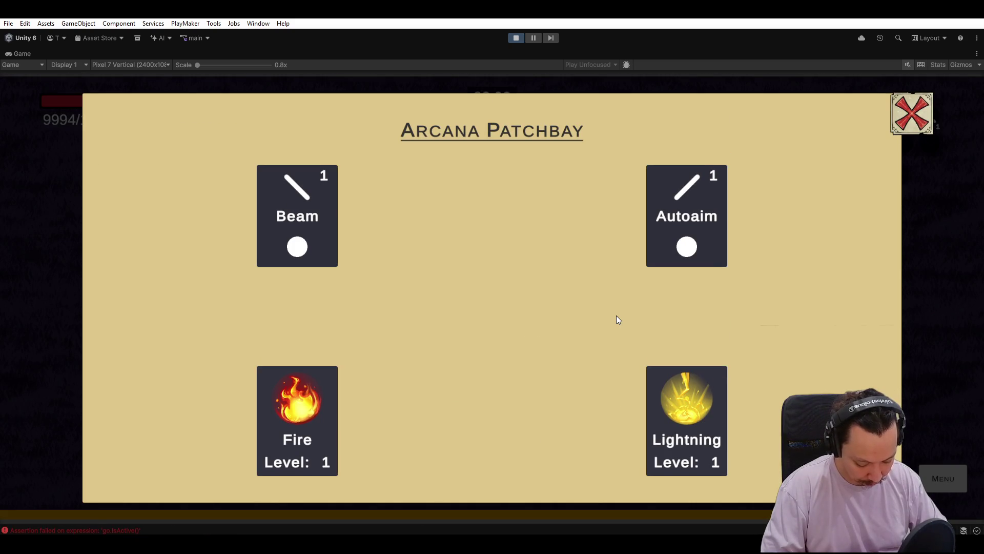
key("Return")
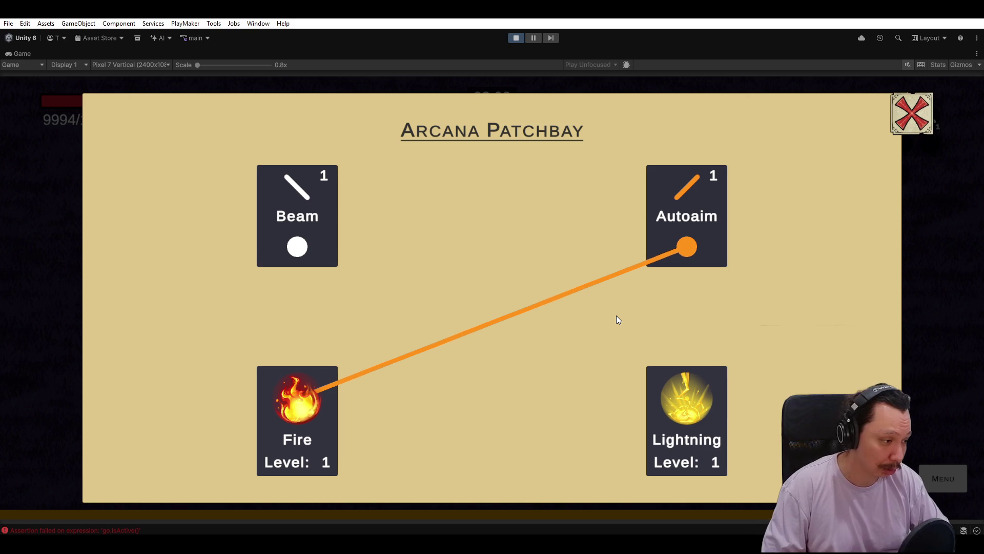
key("Return")
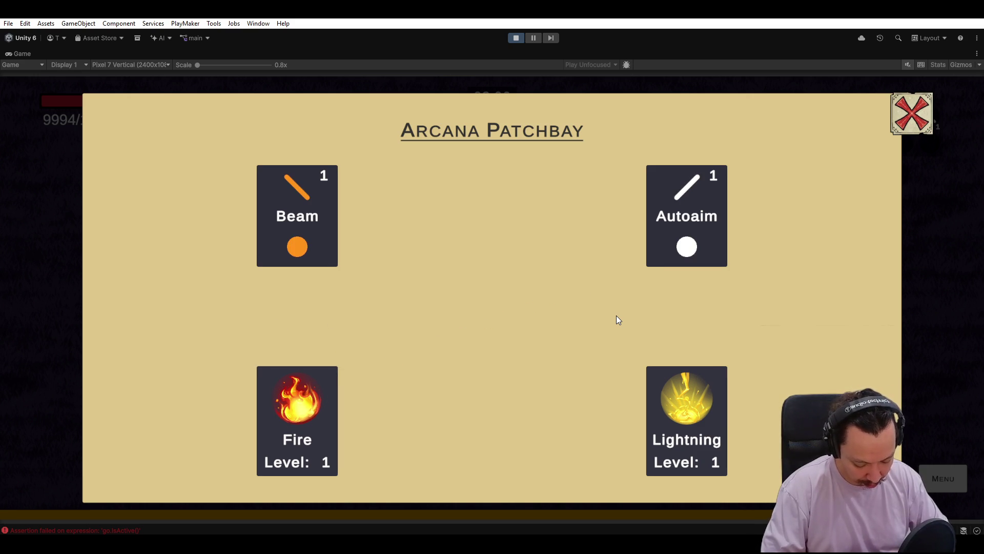
key("Escape")
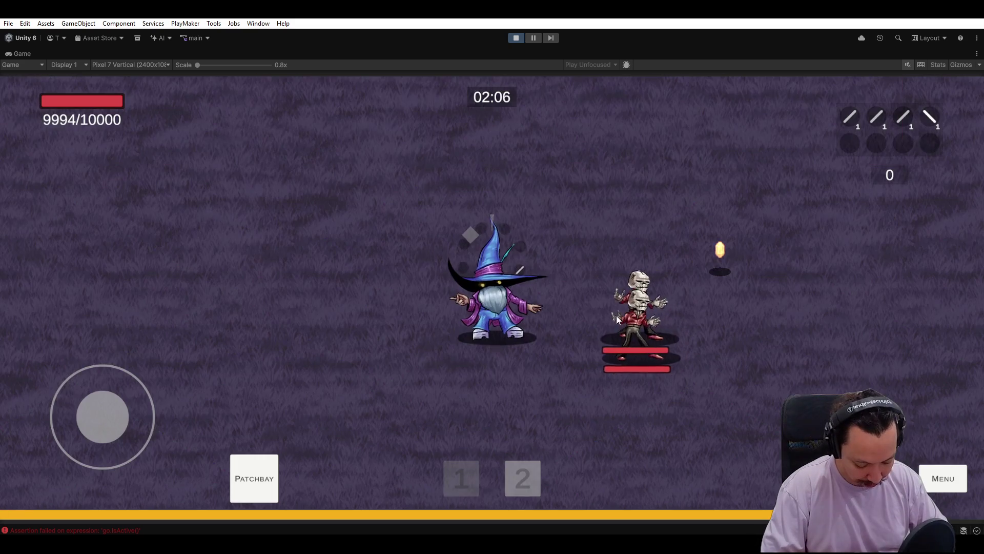
key("Return")
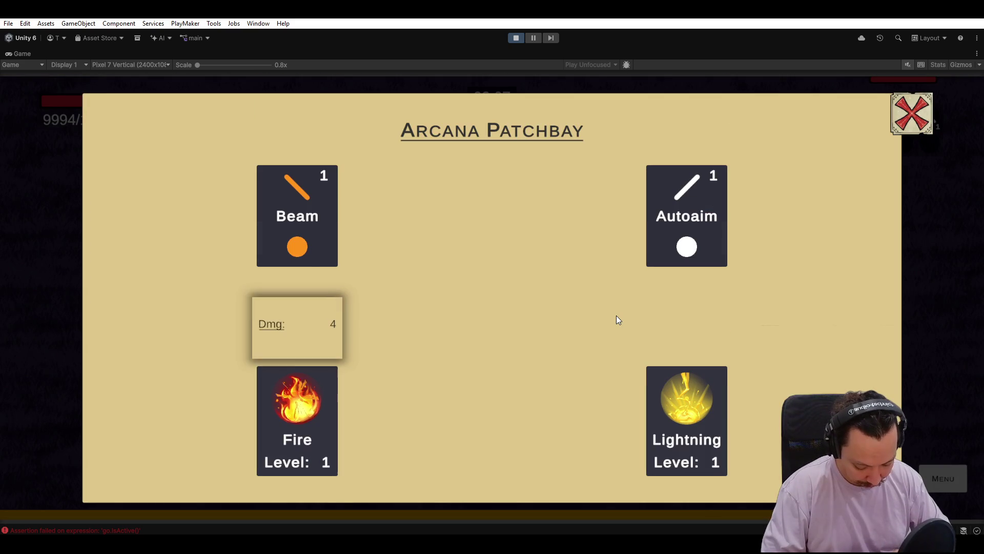
key("Return")
key("Escape")
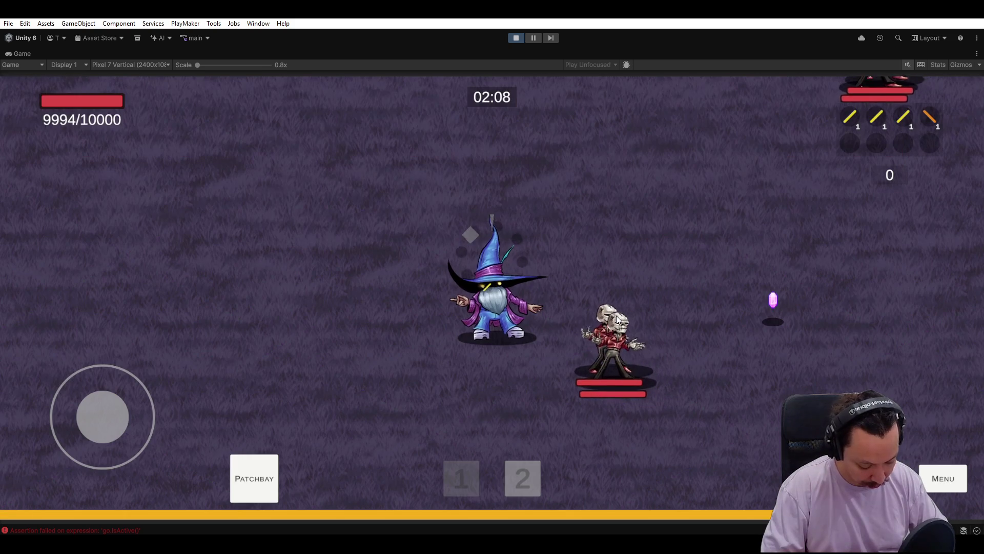
Steer the wizard left, up and right until the Level 7 card screen appears.
key("a")
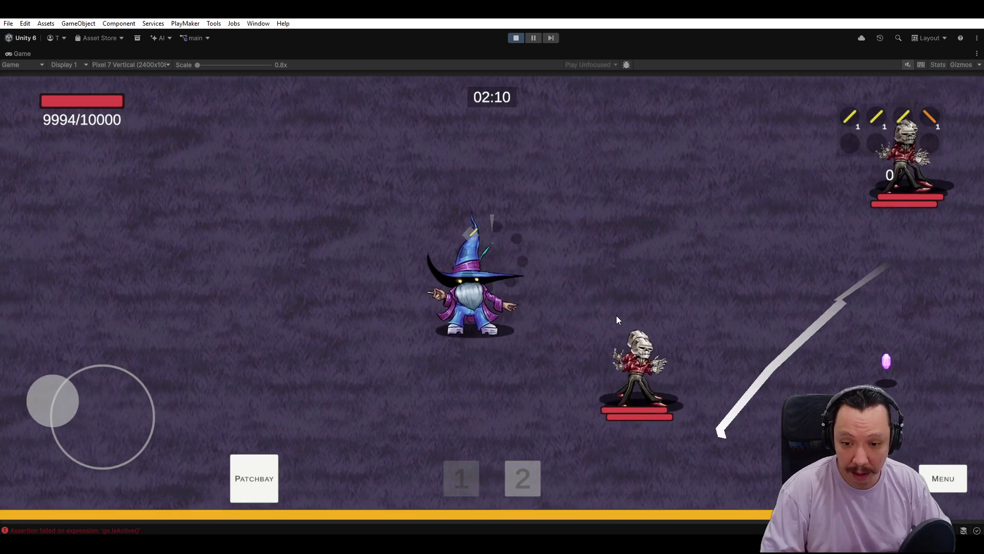
key("w")
key("a")
key("s")
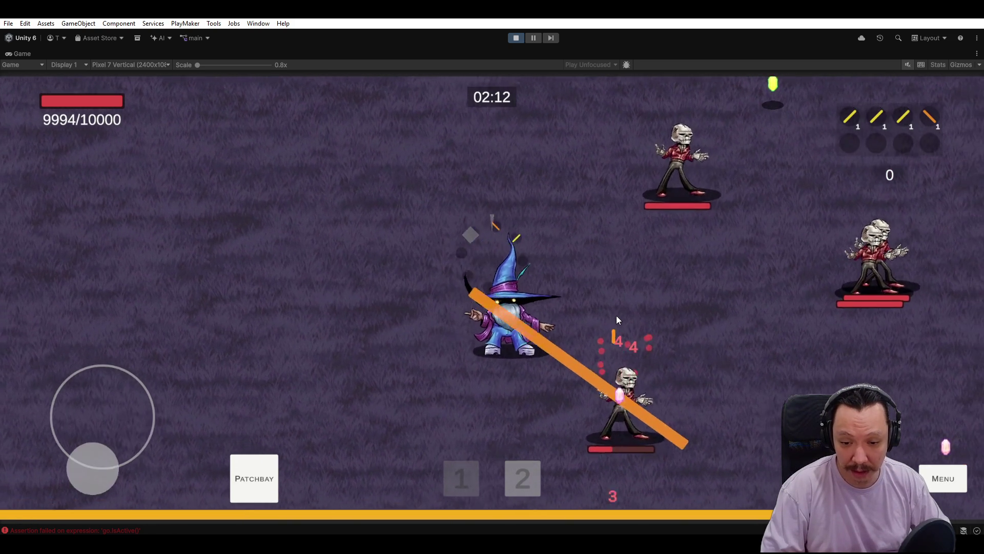
key("w")
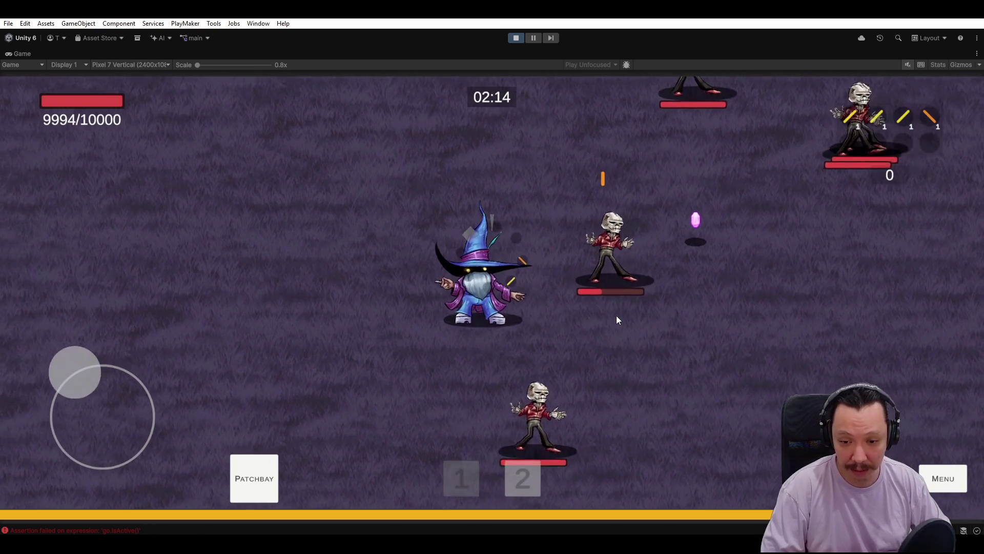
key("d")
key("w")
key("d")
key("d")
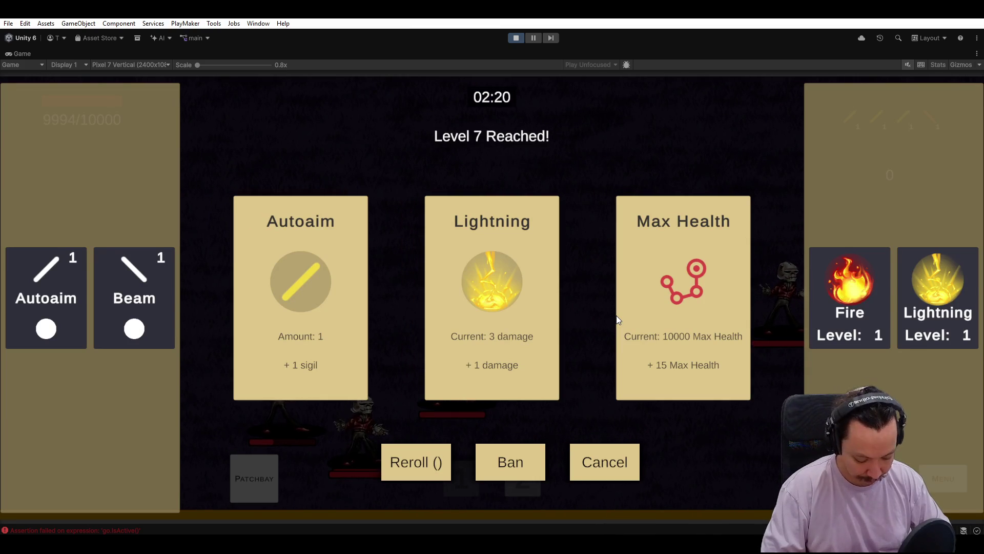
Dismiss the Level 7 choices, play on against the zombie waves, then stop the game.
key("Escape")
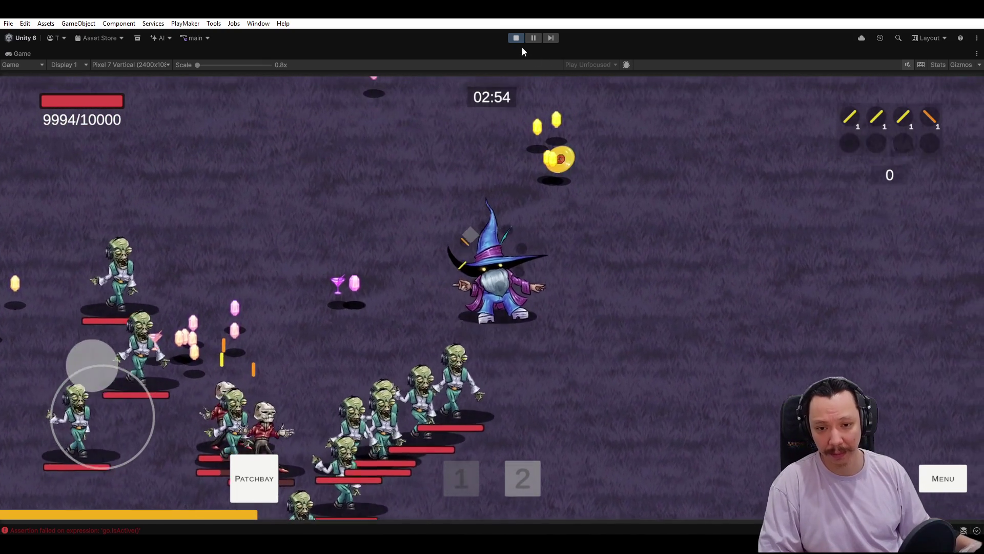
left_click(515, 39)
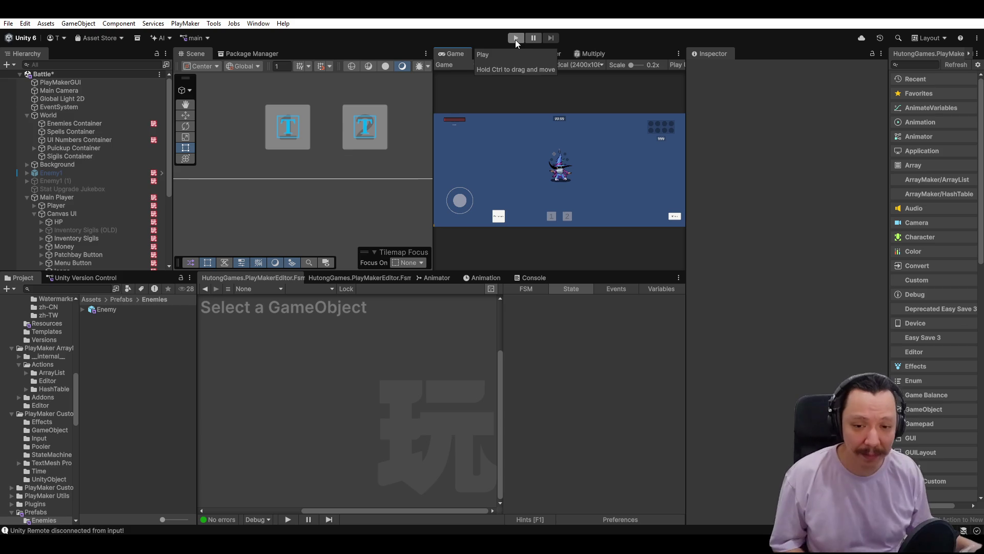
Scroll the Hierarchy, frame Enemy1 in the scene and inspect the Player's Sigils FSM.
scroll(365, 161, "down", 4)
scroll(365, 160, "down", 3)
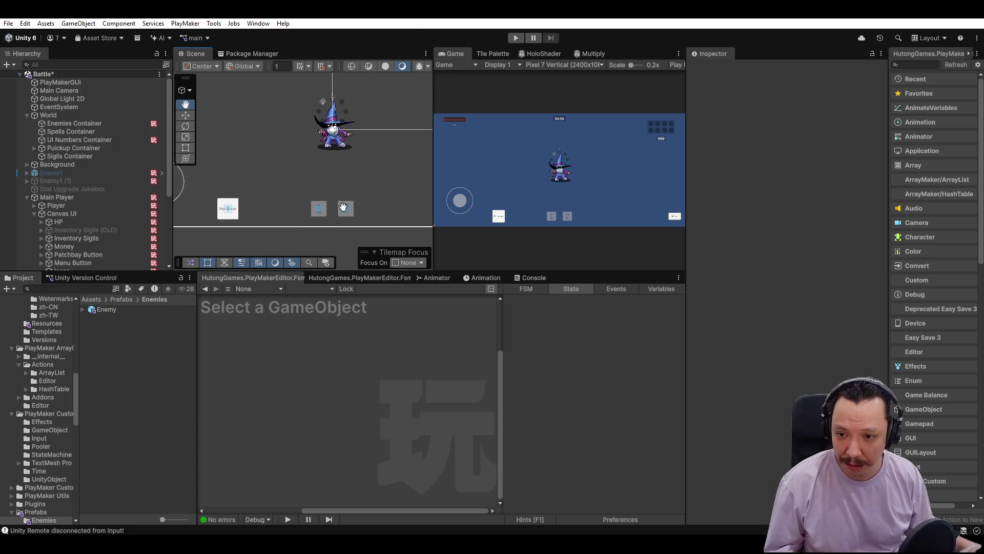
scroll(348, 169, "down", 3)
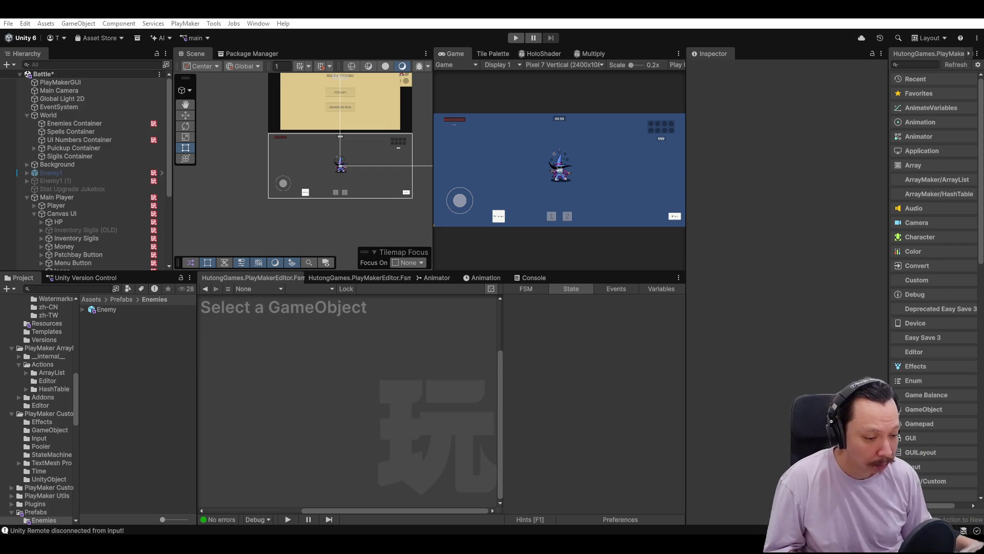
scroll(333, 189, "up", 3)
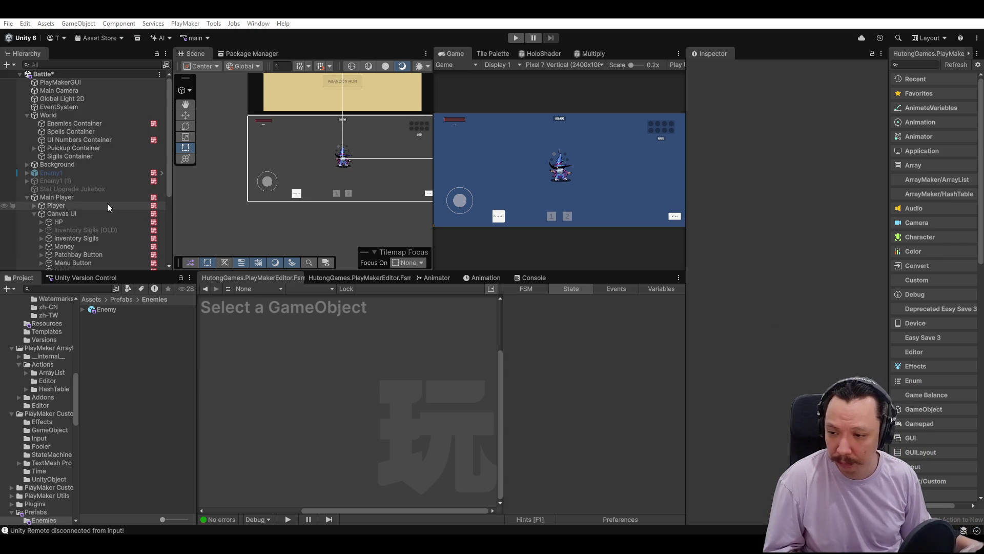
double_click(107, 172)
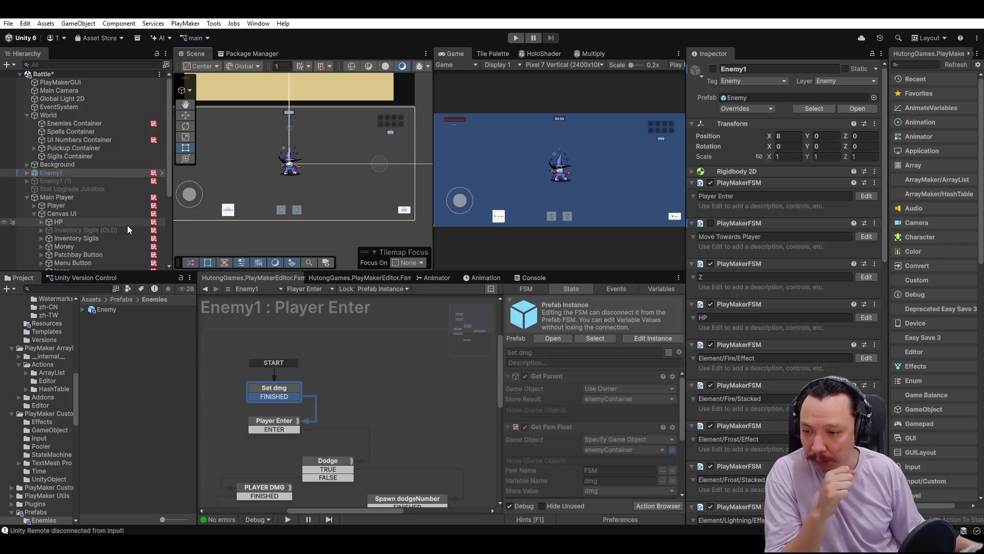
left_click(94, 205)
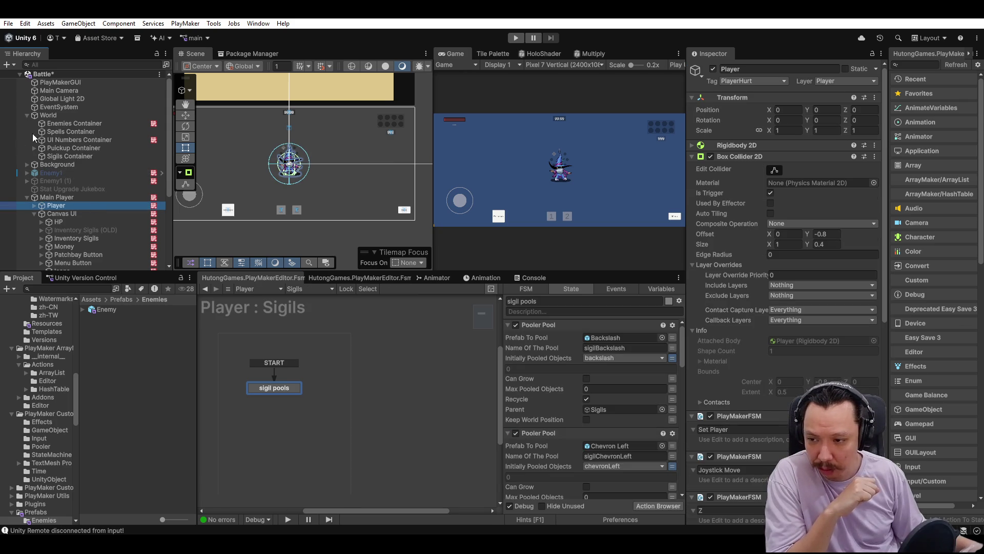
Inspect the Main Player's FSM and children, then select and frame Enemies Container.
left_click(100, 125)
left_click(78, 199)
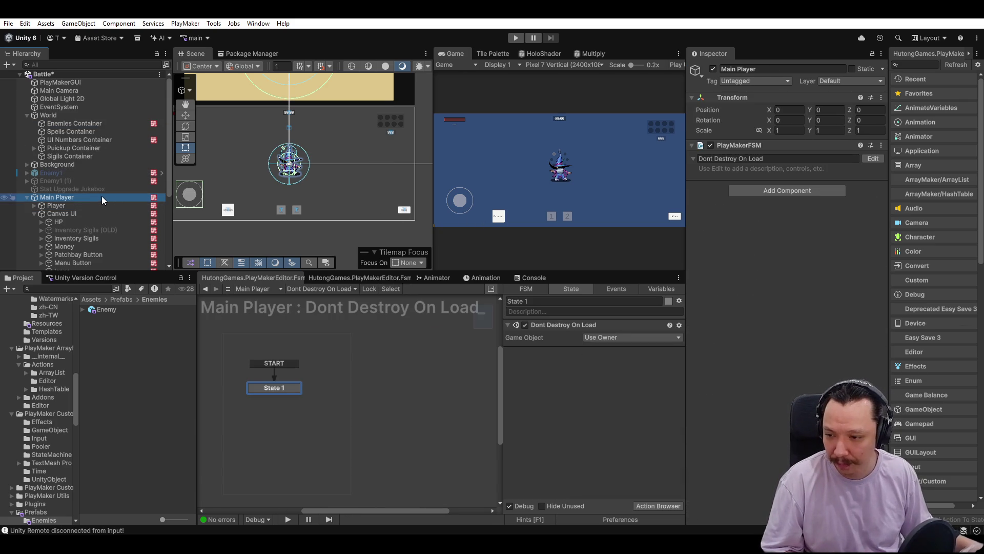
left_click(27, 198)
left_click(26, 198)
left_click(26, 198)
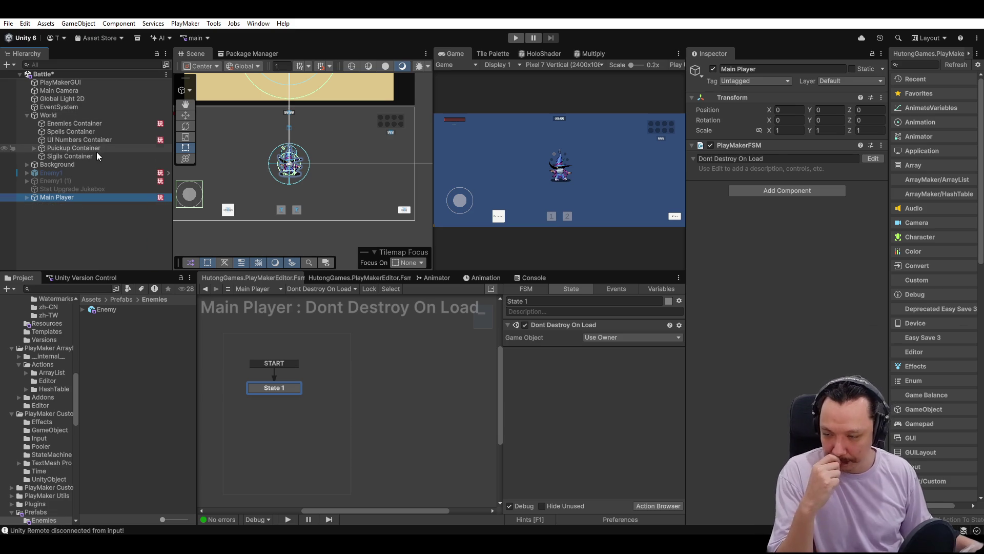
left_click(108, 125)
double_click(108, 124)
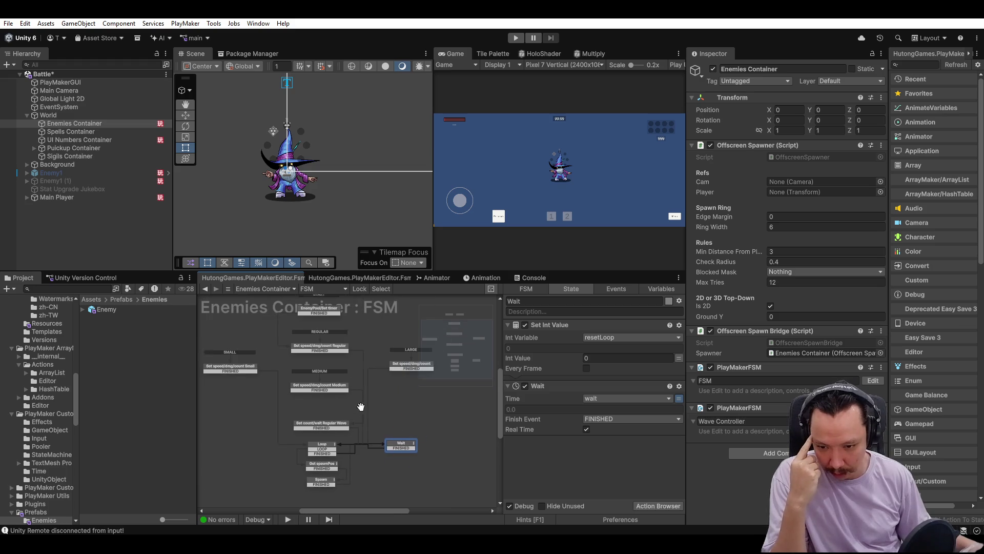
Inspect the Set speed/dmg/count Regular state, its Dmg section and FINISHED transition.
left_click(329, 358)
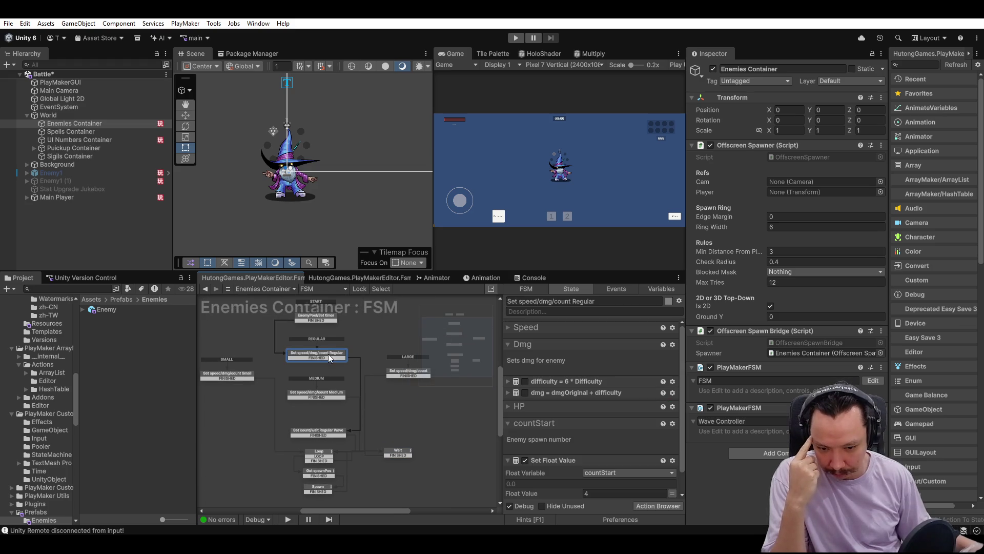
left_click(509, 344)
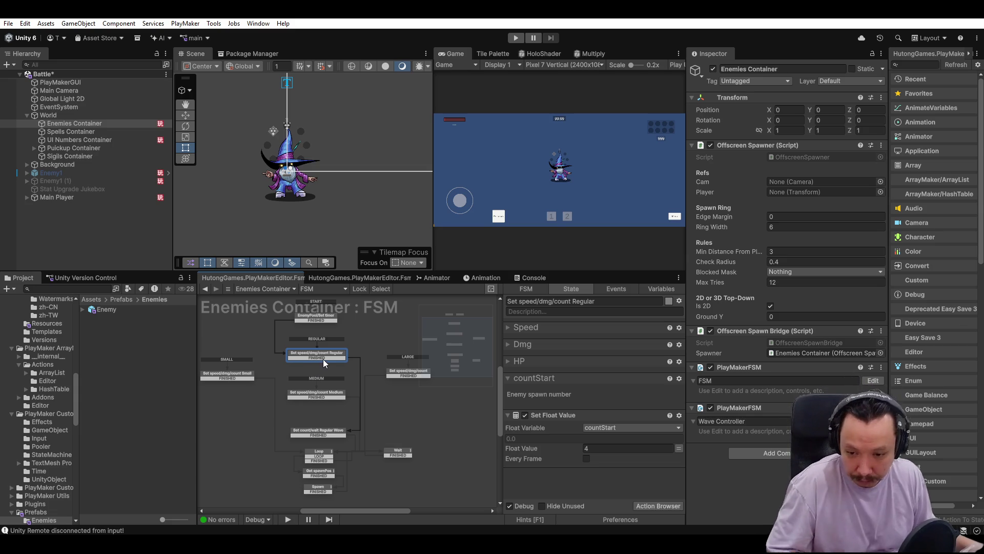
left_click(325, 358)
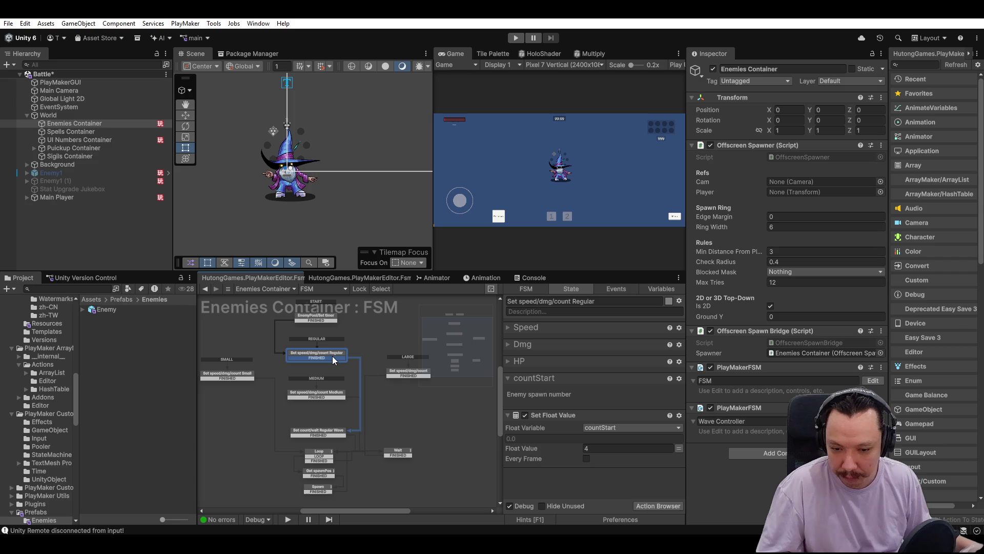
scroll(333, 356, "up", 2)
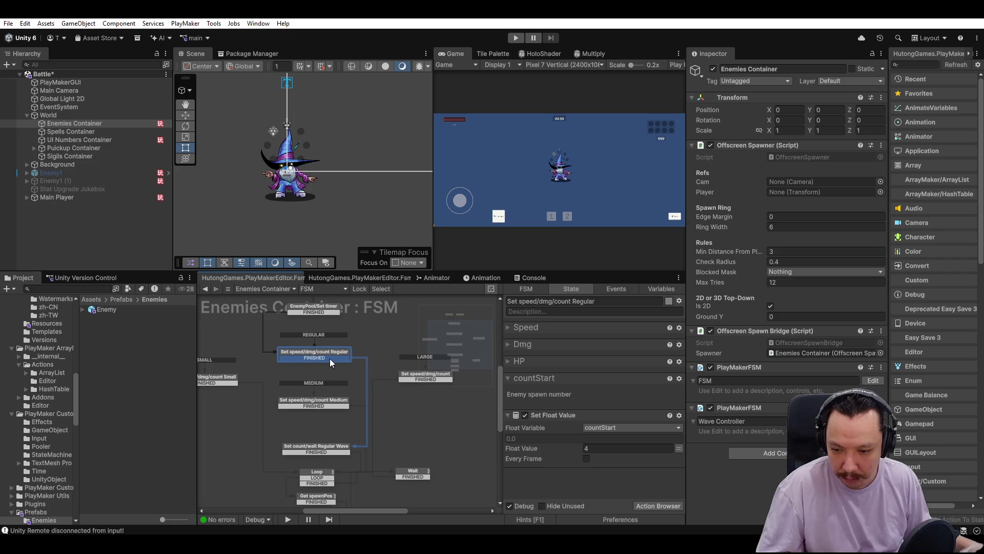
left_click(386, 343)
left_click(327, 355)
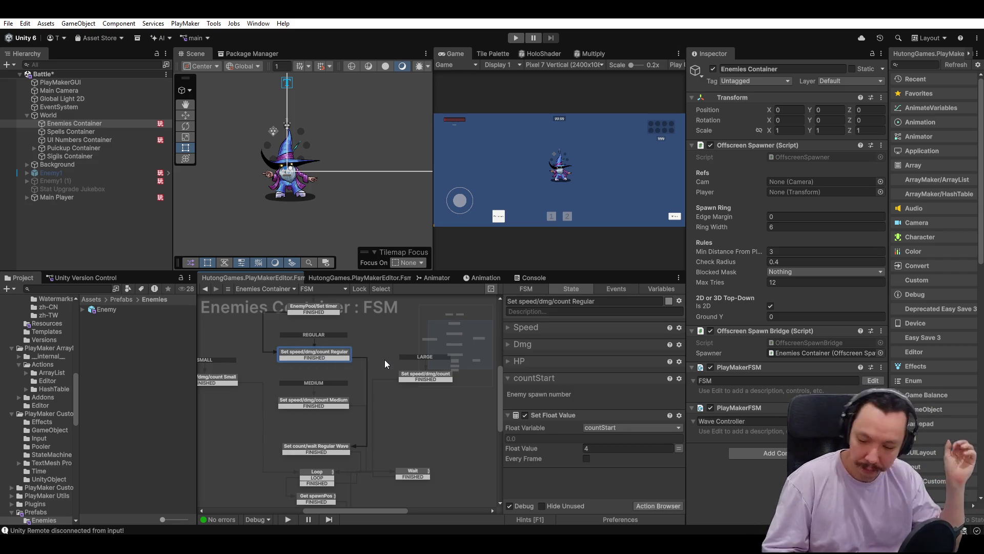
left_click(312, 357)
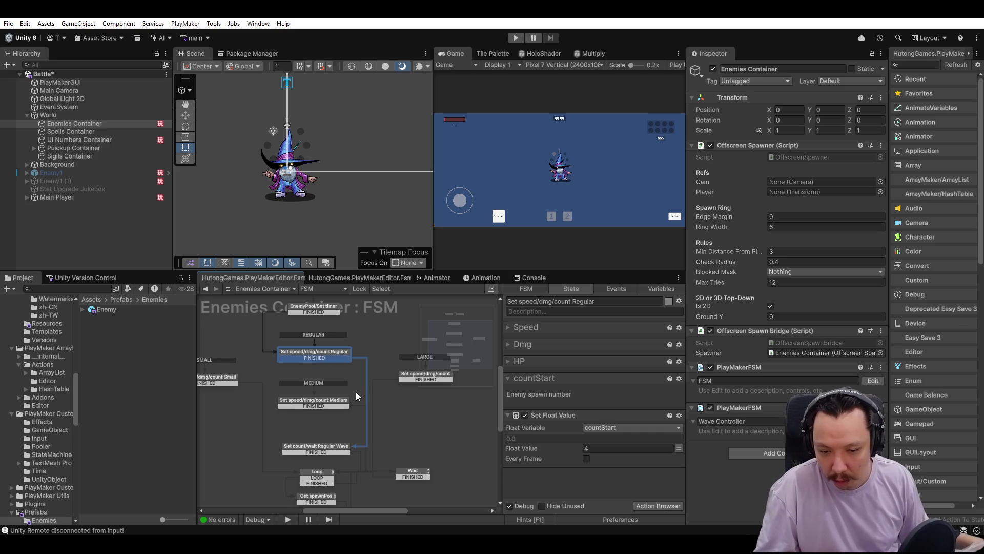
Expand the Dmg actions, inspect the Set count/wait Regular Wave state, and show global variables.
left_click(508, 345)
scroll(328, 400, "down", 1)
left_click(329, 426)
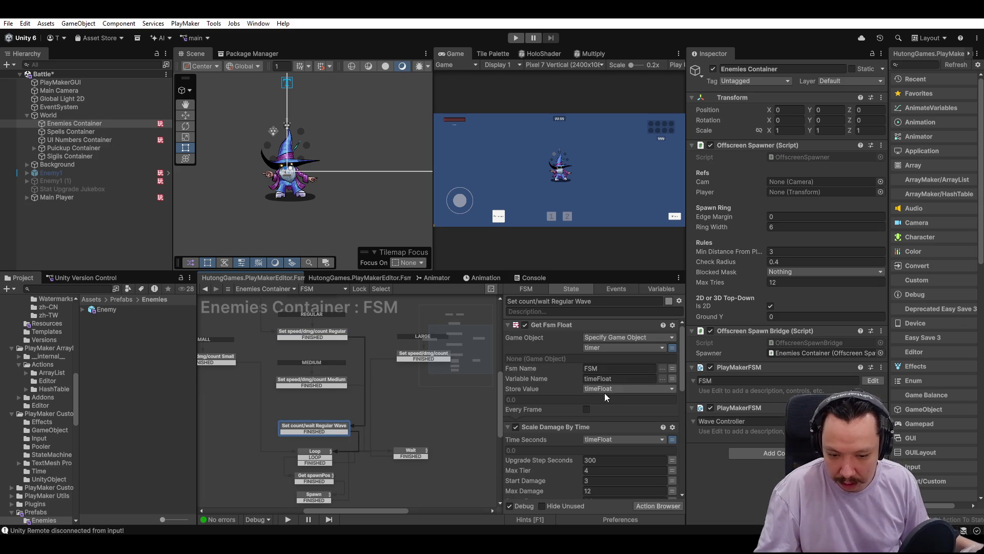
left_click(324, 278)
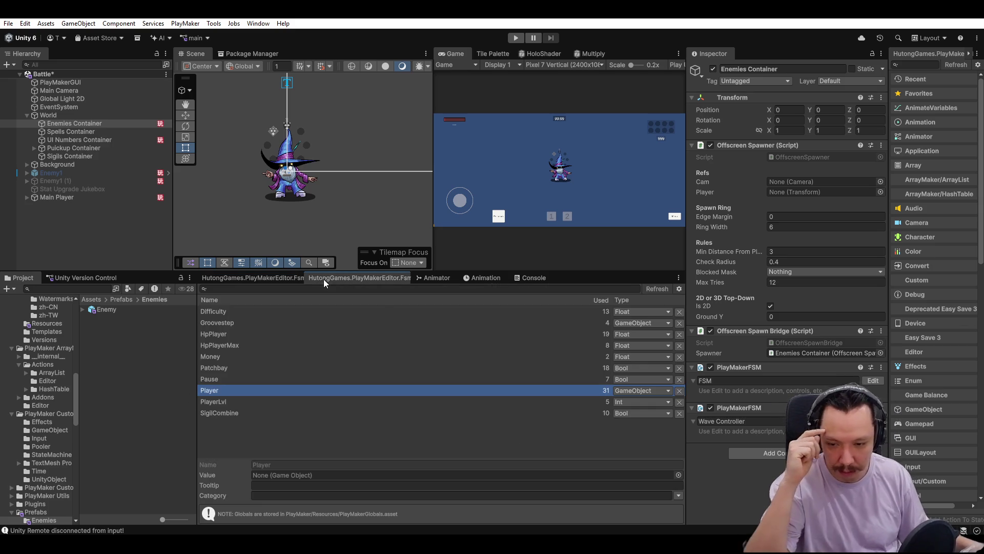
Trace the Difficulty variable to the Enemies Container FSM and inspect the Medium and Large tier states.
right_click(231, 311)
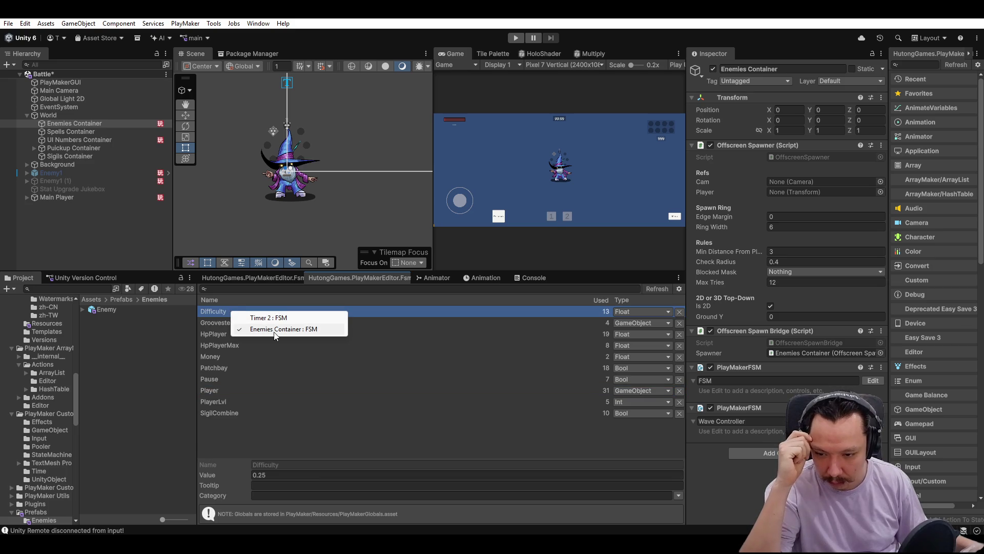
left_click(287, 330)
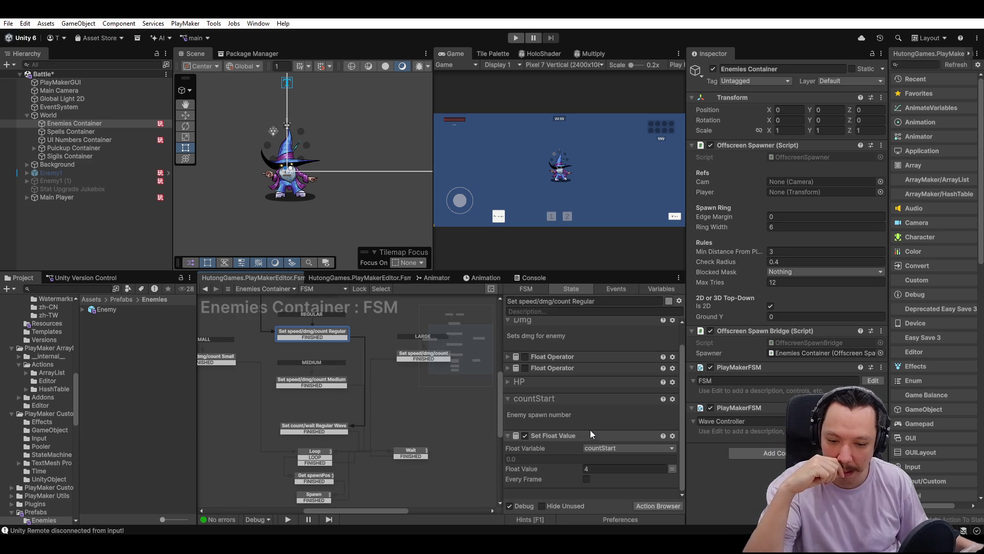
left_click(318, 386)
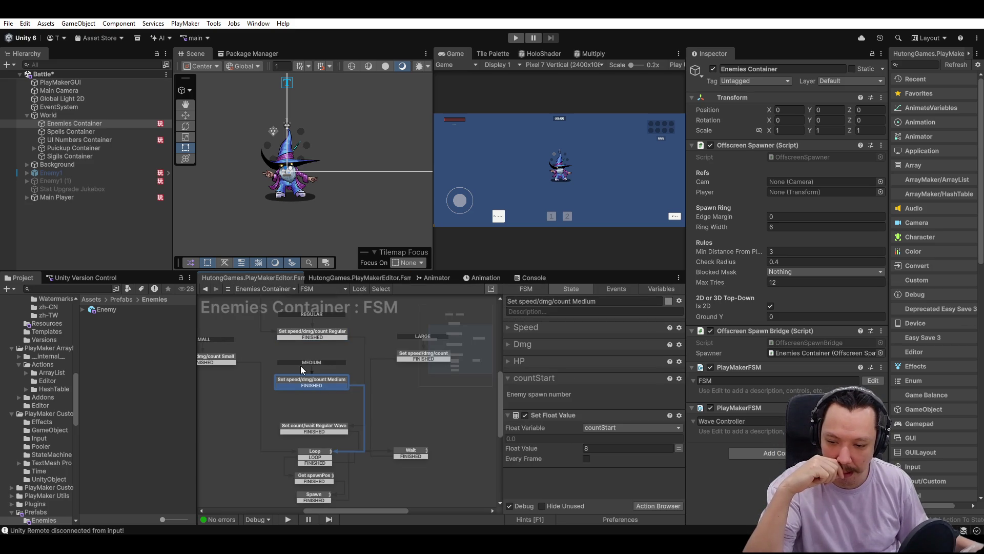
left_click(506, 343)
left_click(506, 344)
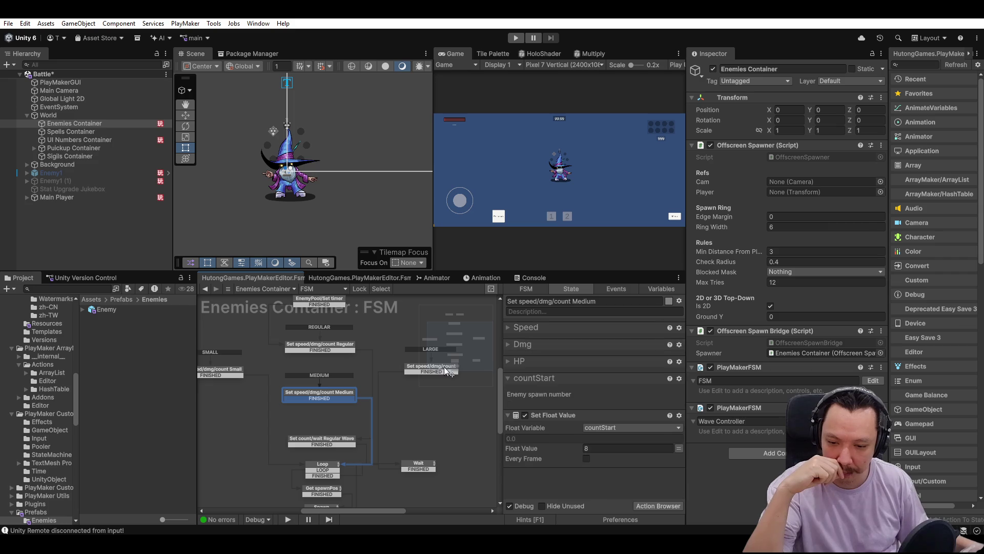
left_click(454, 367)
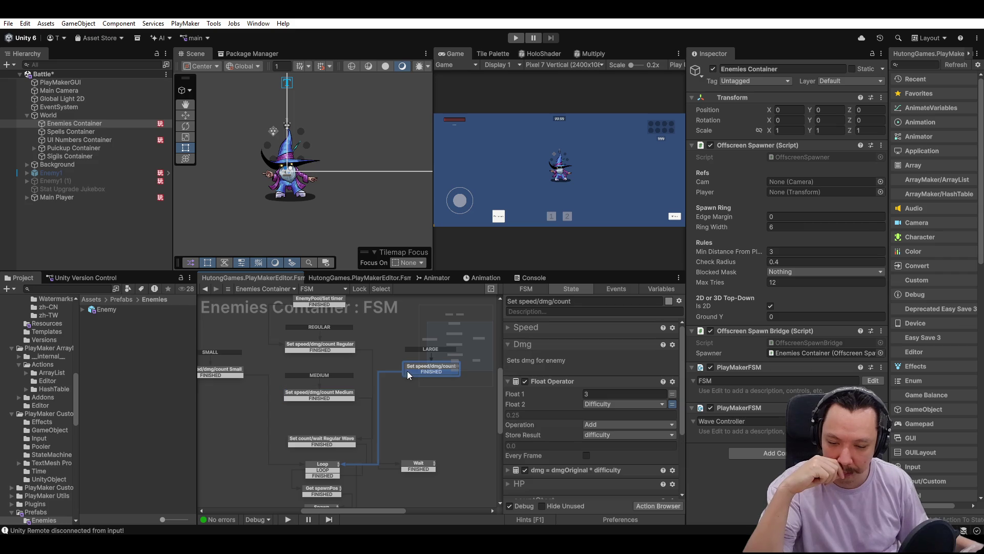
left_click(507, 343)
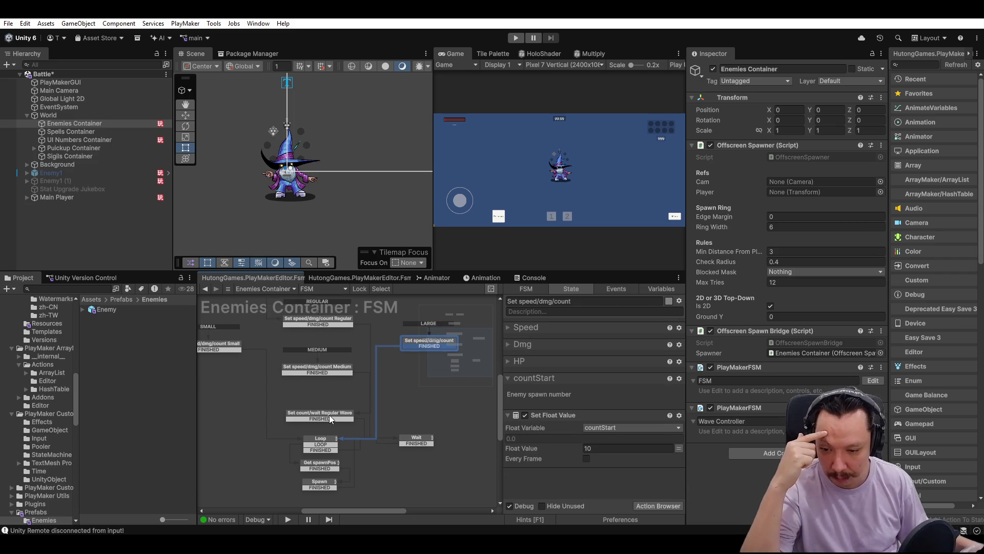
Review Regular Wave's Get Fsm Float (timer, timeFloat) damage scaling, then expand Main Player.
left_click(329, 418)
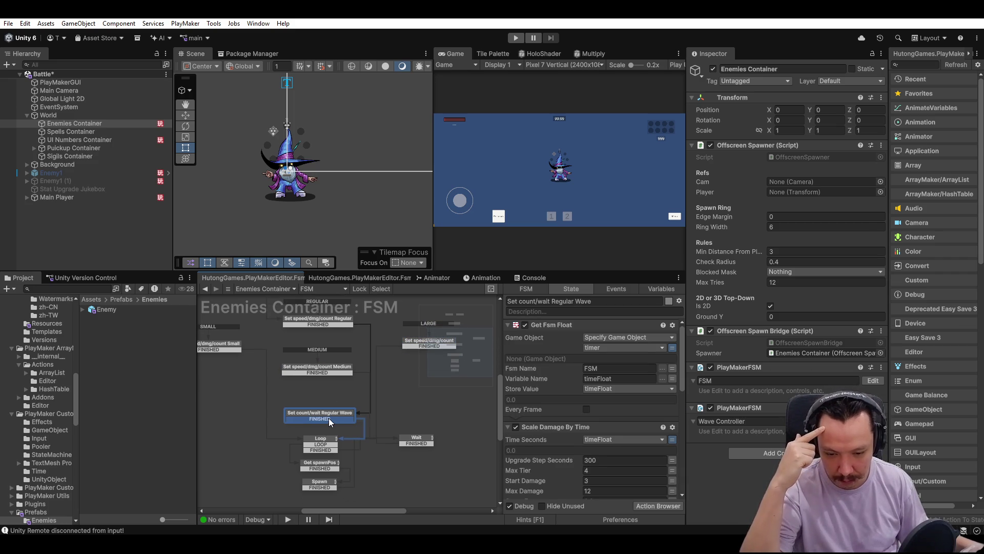
scroll(568, 436, "down", 5)
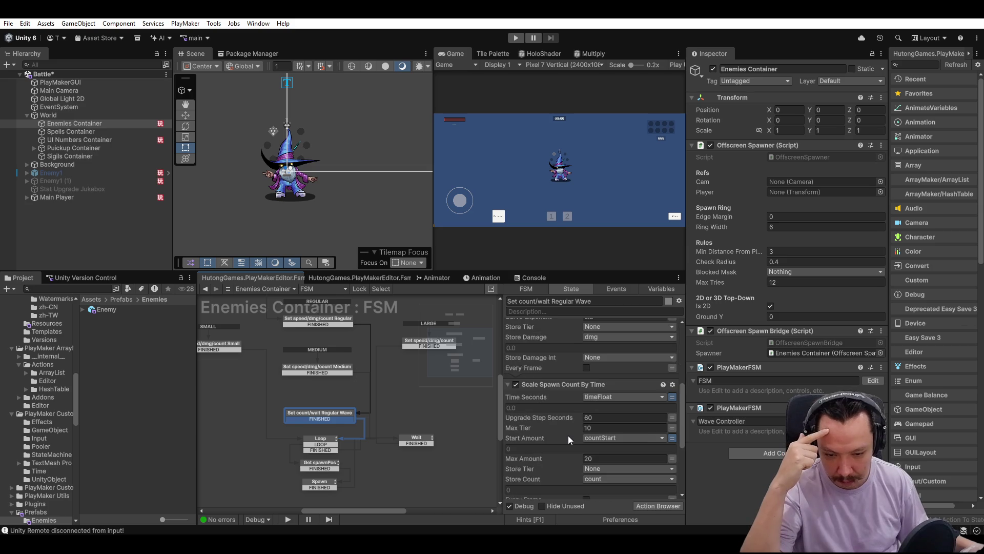
scroll(568, 439, "down", 1)
scroll(568, 435, "down", 4)
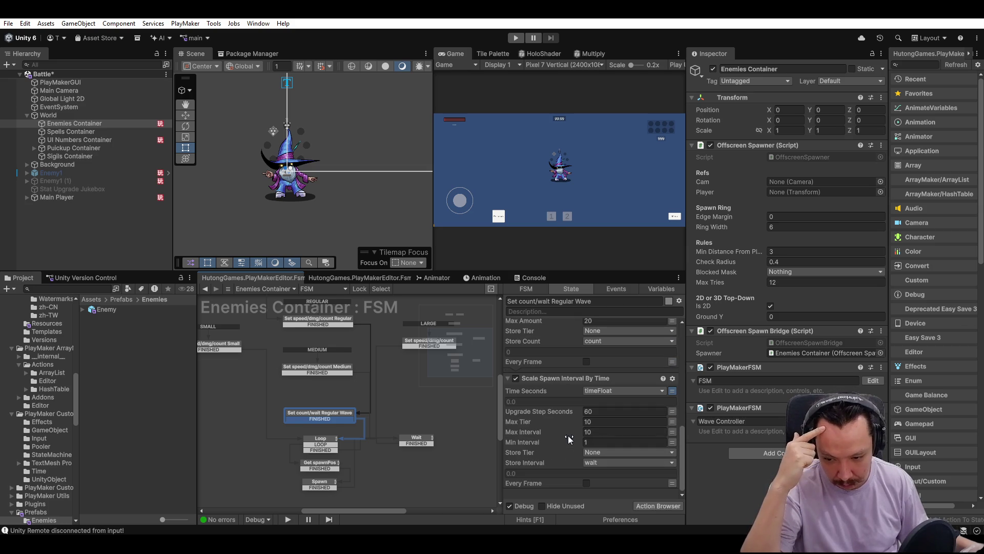
scroll(568, 435, "up", 9)
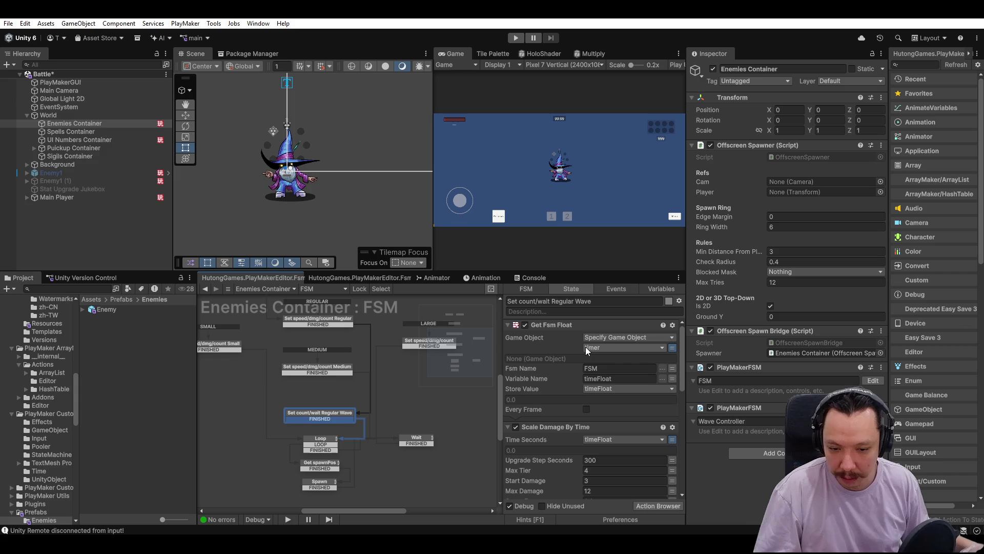
left_click(45, 197)
left_click(26, 198)
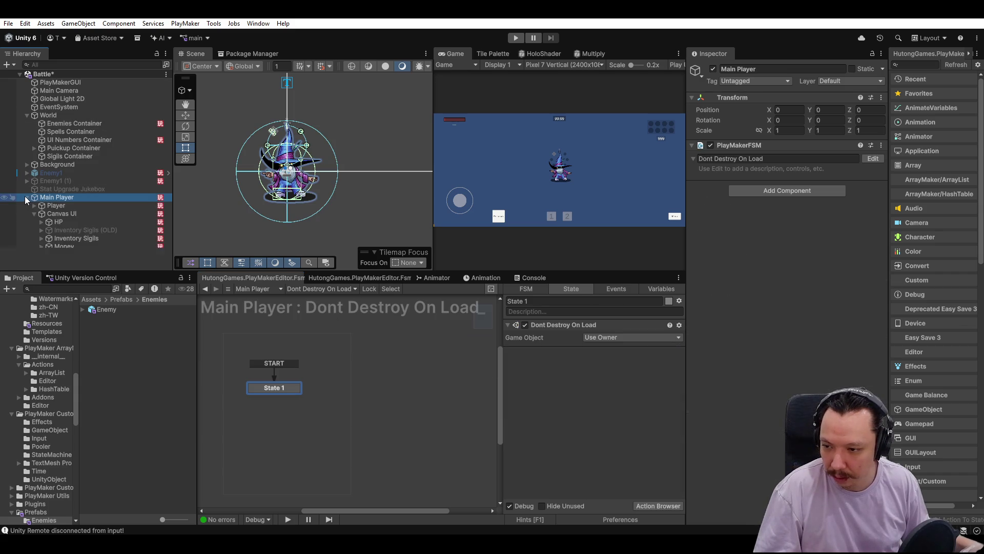
Open Timer 2's FSM and delete the FINISHED transition from reset = True to Count.
scroll(72, 227, "down", 4)
scroll(71, 235, "down", 1)
left_click(49, 225)
left_click(77, 233)
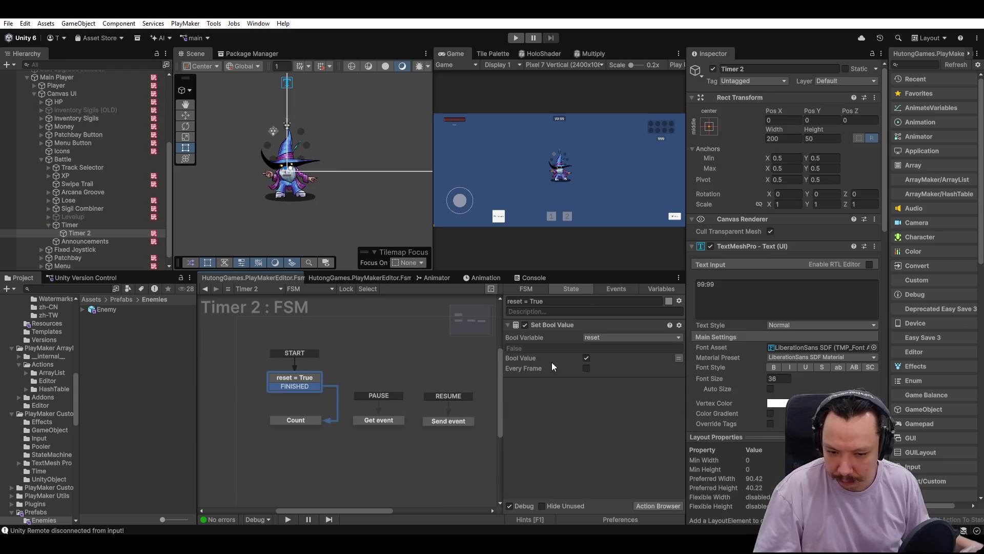
left_click(299, 420)
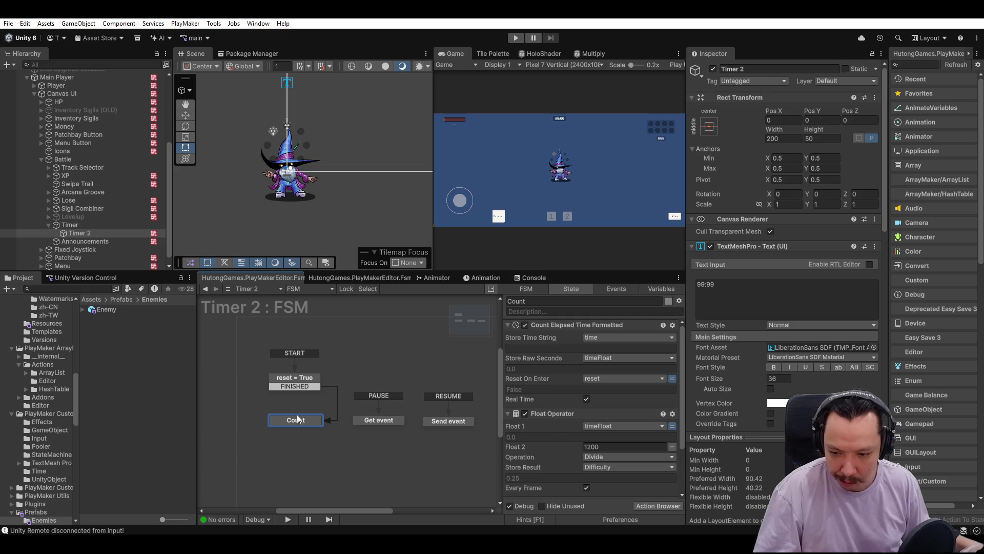
right_click(308, 386)
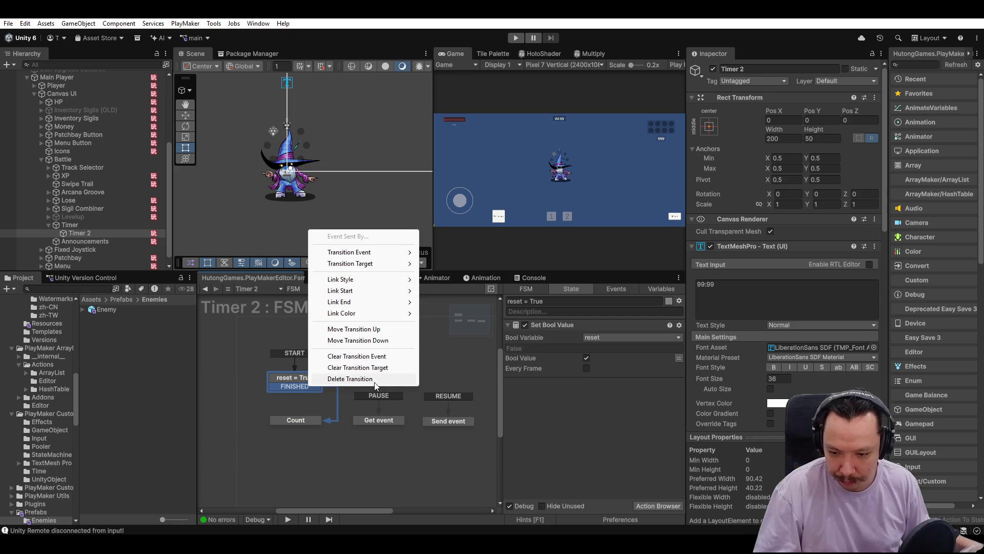
left_click(359, 379)
Enter 600 for the time variable, then carry that 600 over into timeFloat's value.
left_click(666, 288)
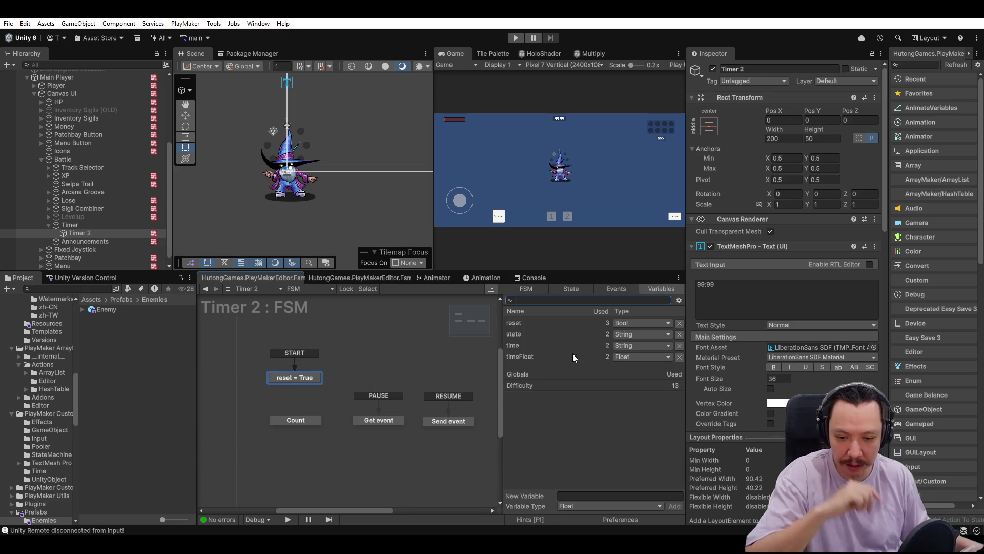
left_click(546, 347)
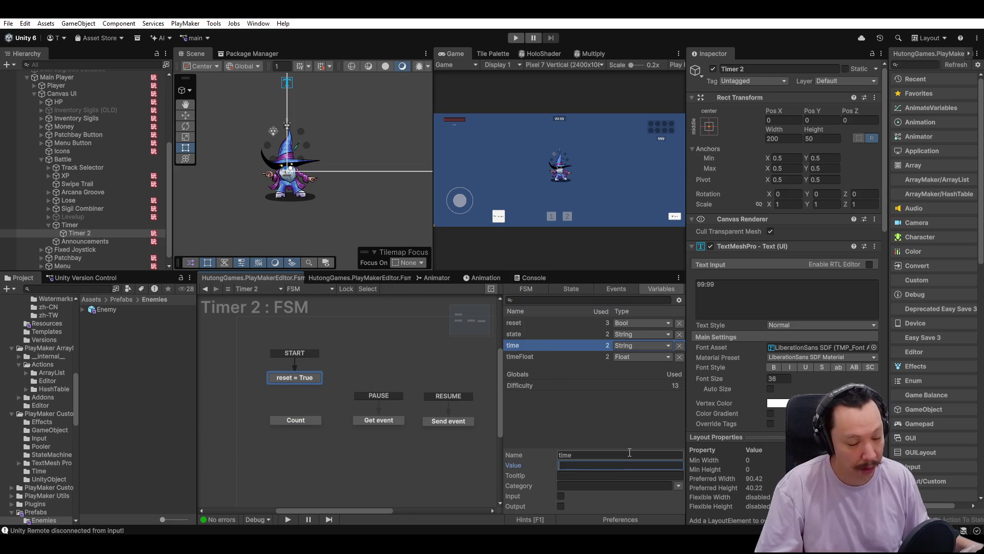
type("600")
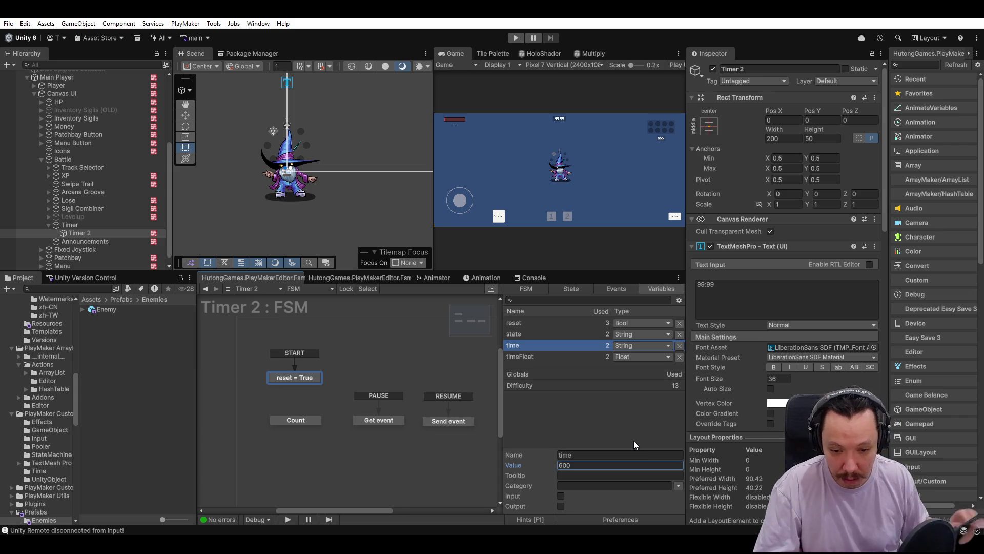
key("Return")
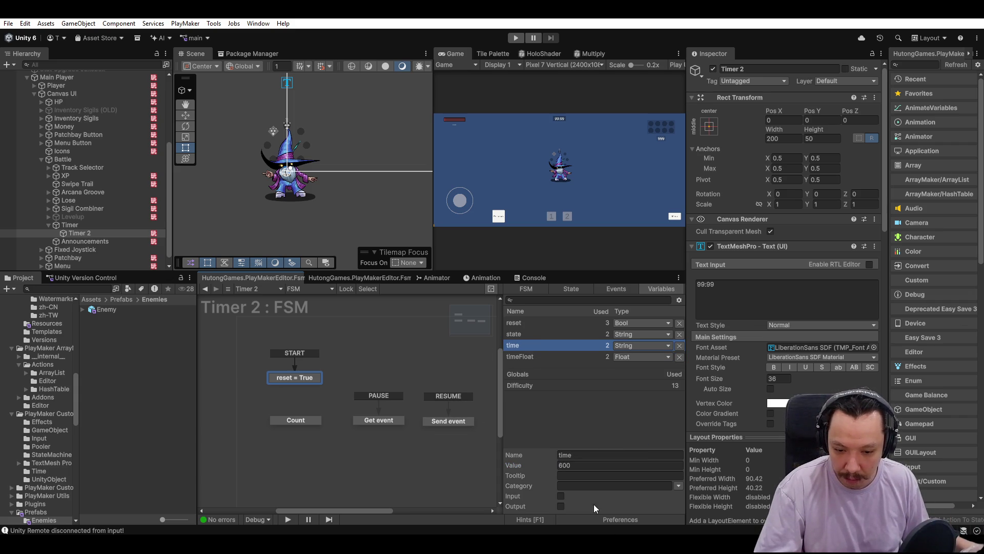
left_click(529, 359)
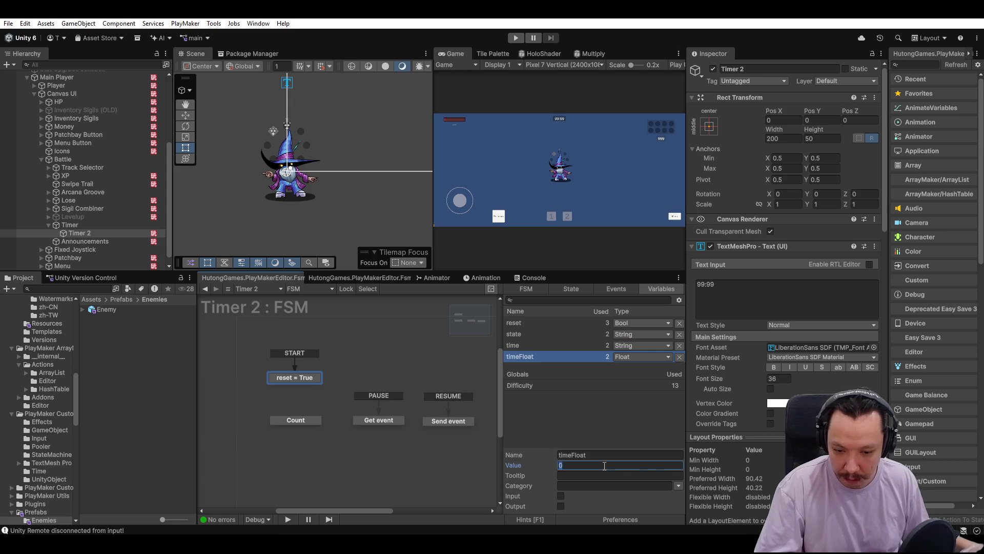
left_click(537, 346)
left_click(613, 464)
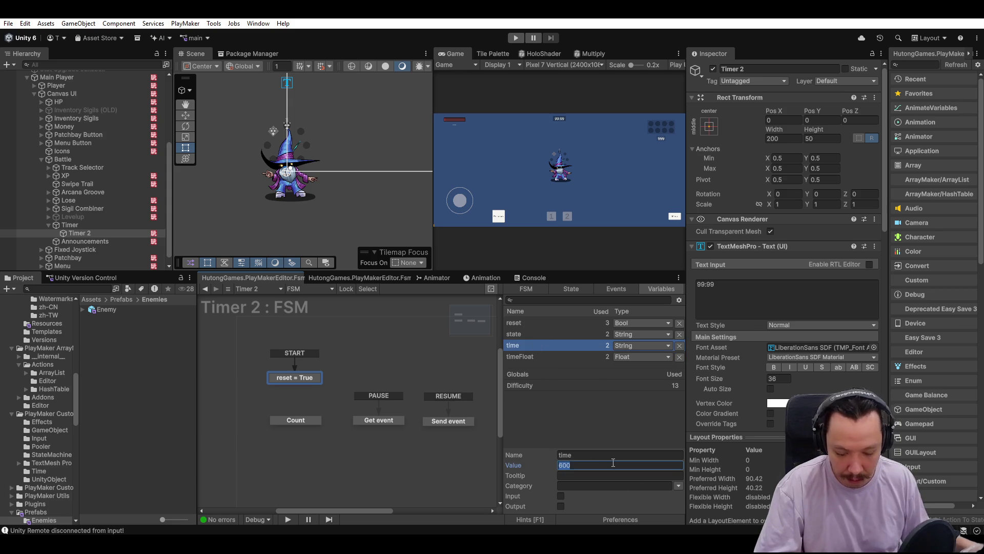
key("BackSpace")
left_click(536, 358)
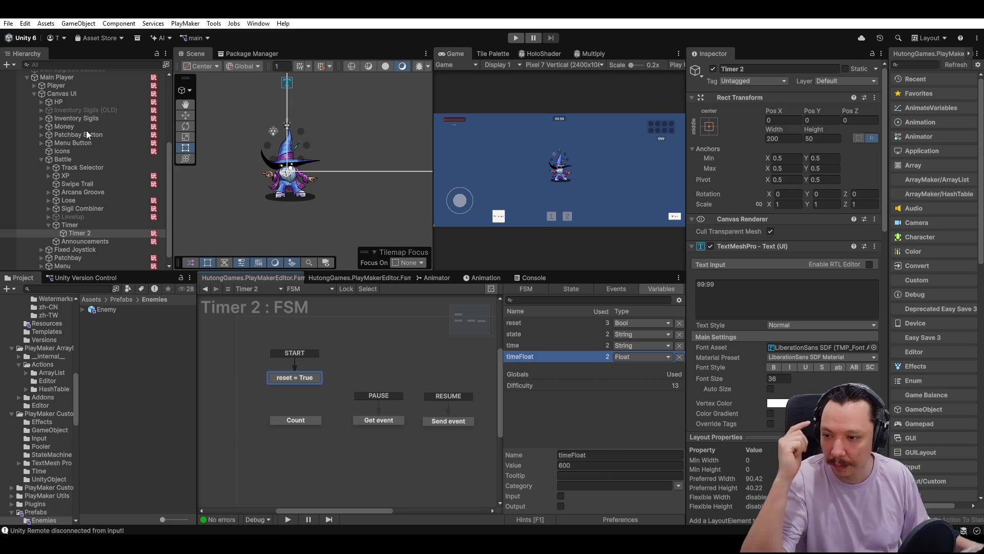
scroll(78, 115, "up", 2)
scroll(86, 118, "up", 5)
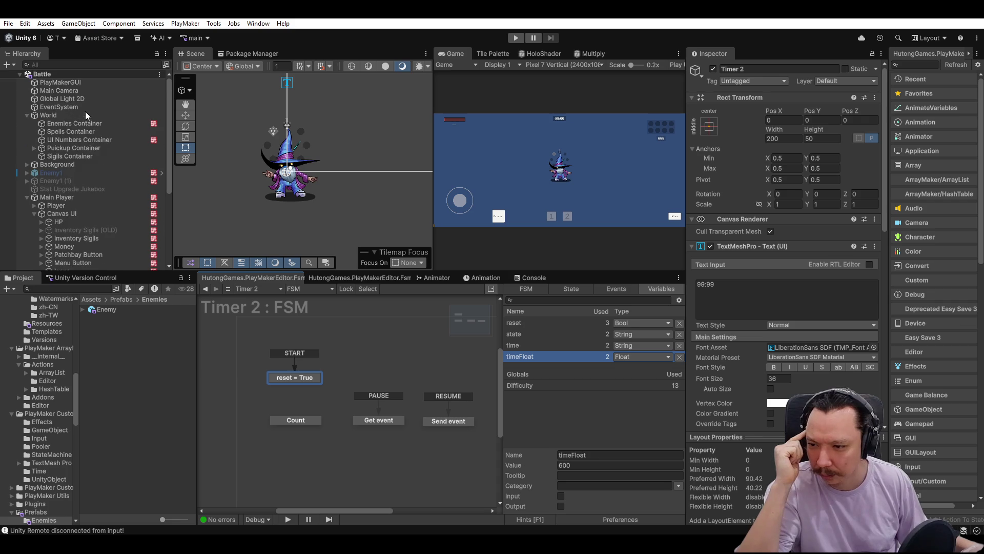
Check the Enemies Container's Get Fsm Float and Scale Damage By Time actions and its variables.
left_click(85, 123)
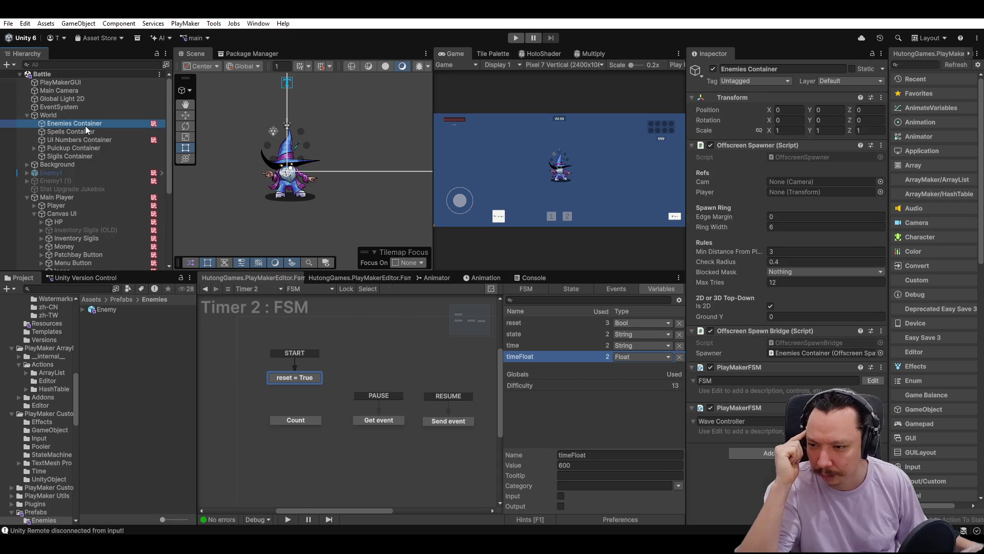
left_click(573, 289)
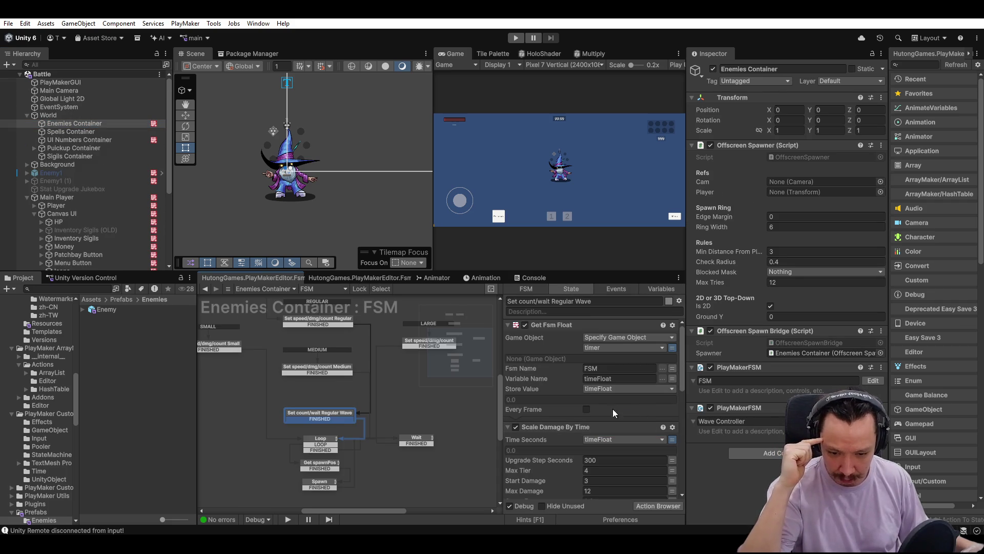
scroll(602, 411, "down", 3)
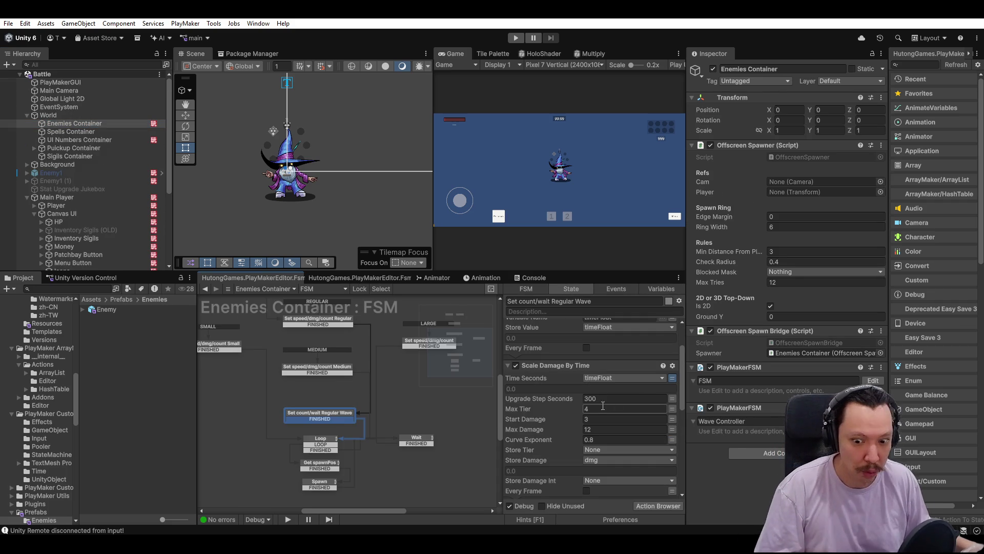
left_click(657, 287)
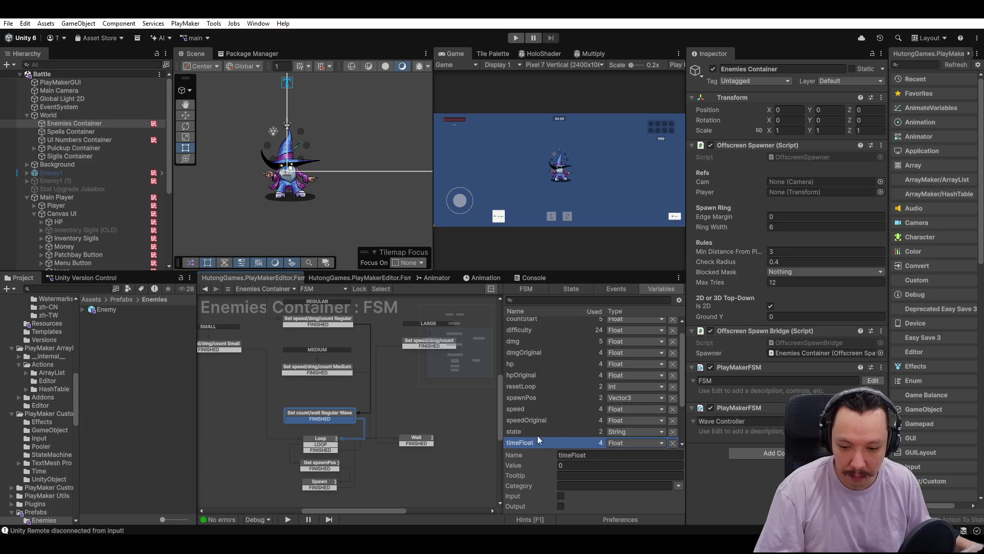
scroll(97, 222, "down", 5)
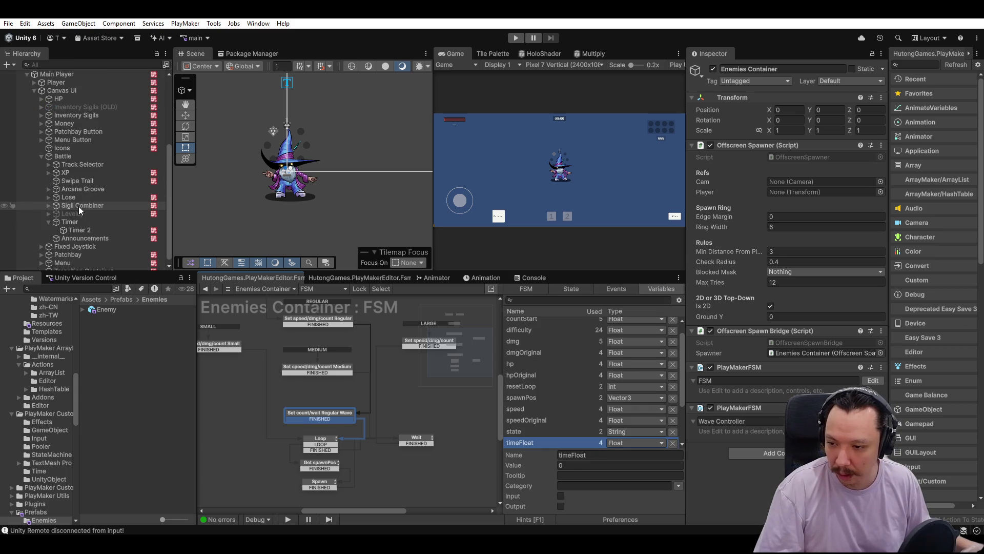
left_click(90, 229)
Change timeFloat's value from 300 to 301 and run the game to test it.
left_click(595, 465)
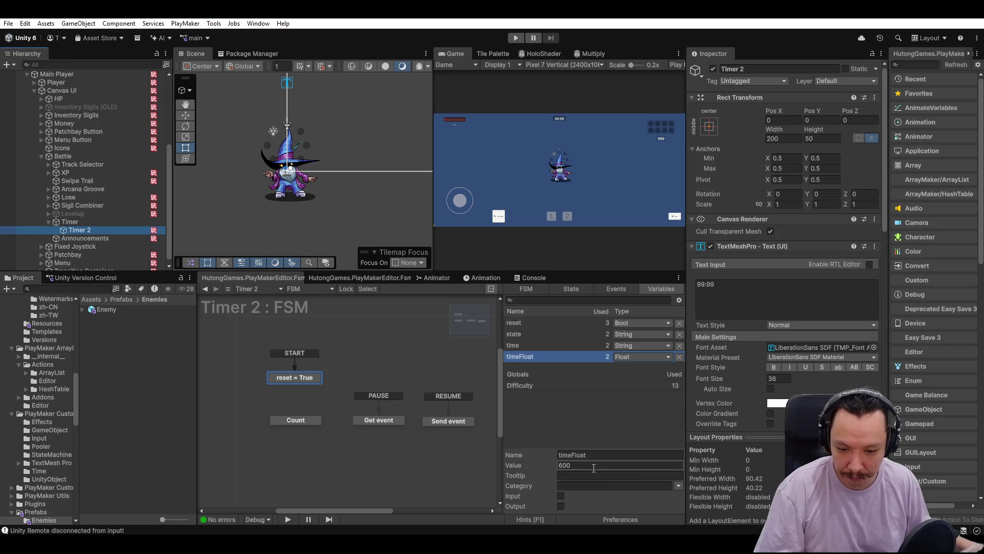
type("300")
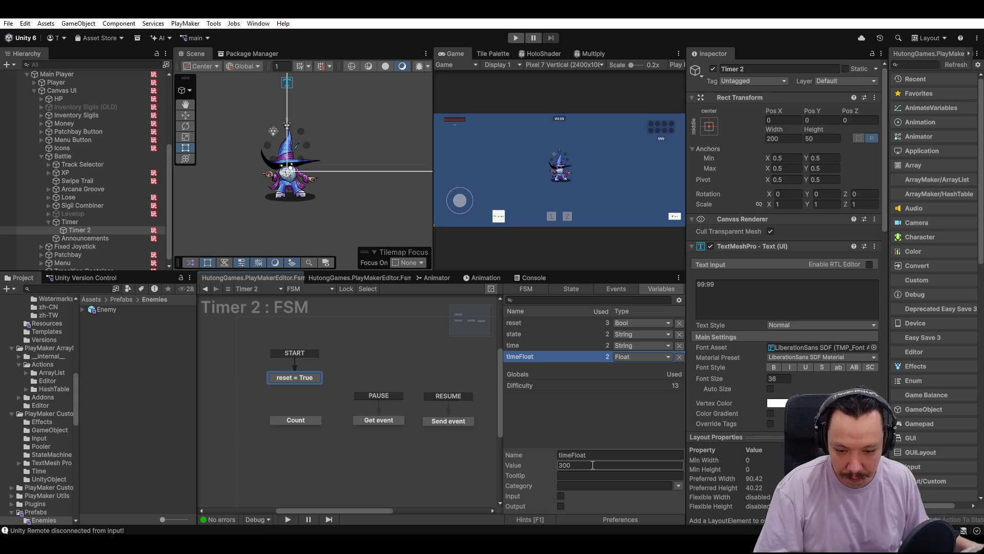
key("BackSpace")
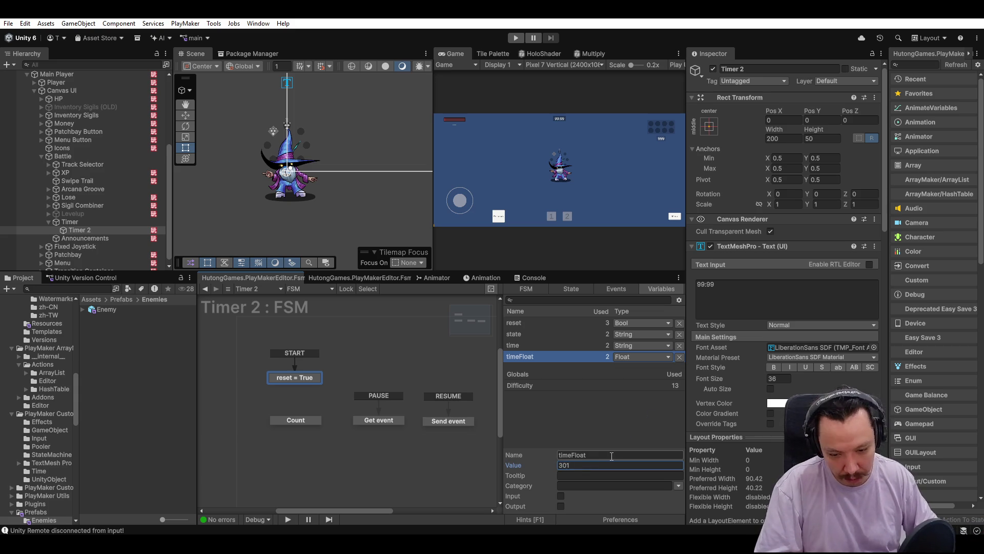
type("1")
key("Return")
left_click(517, 37)
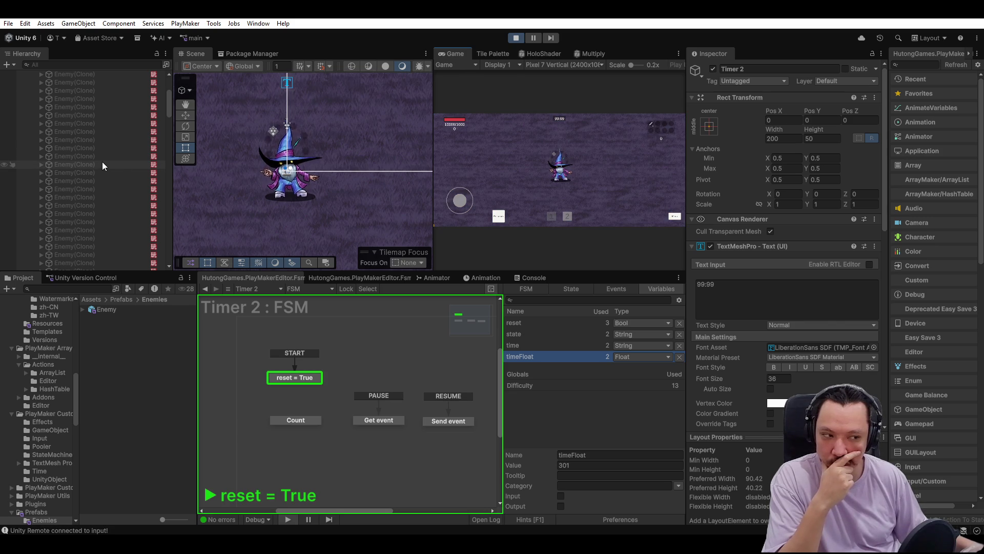
scroll(103, 164, "up", 3)
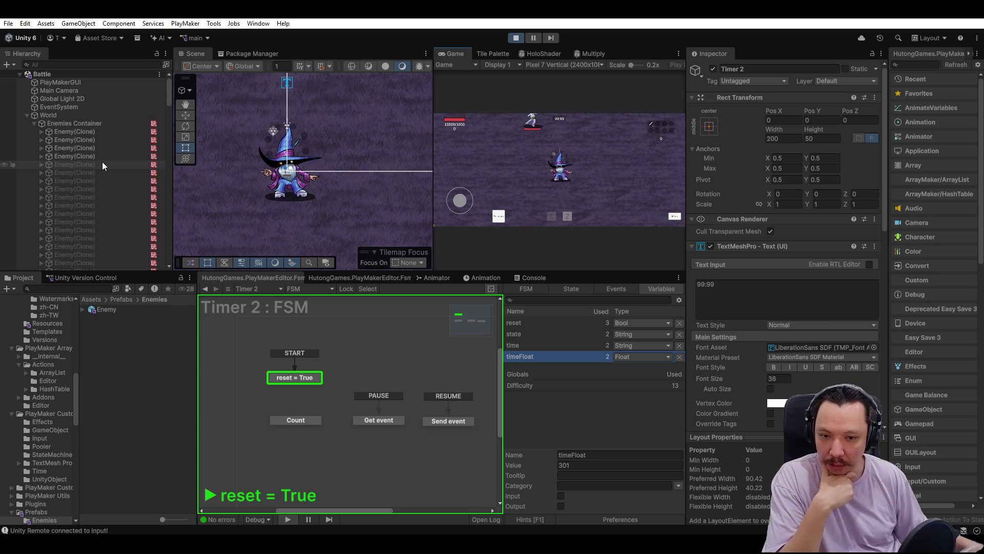
left_click(534, 38)
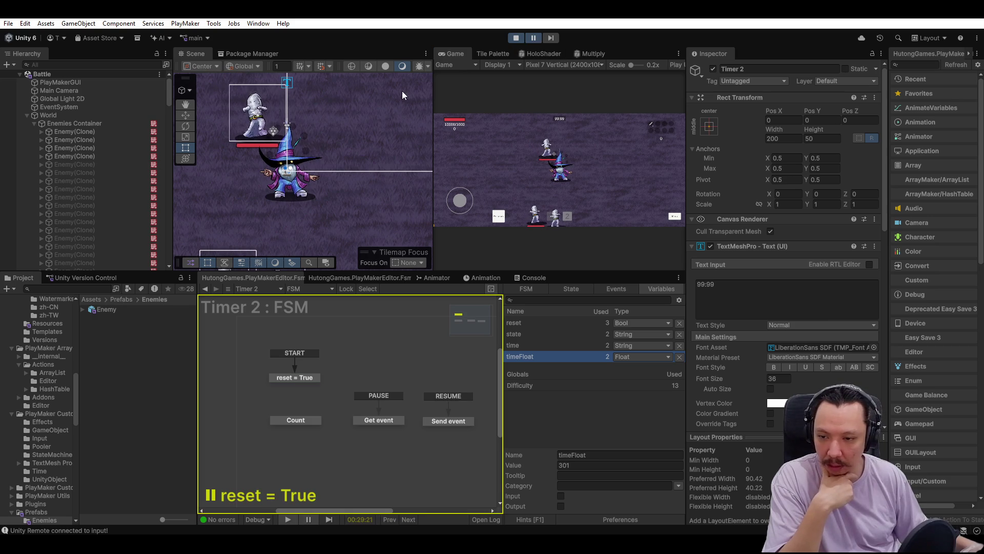
left_click(517, 38)
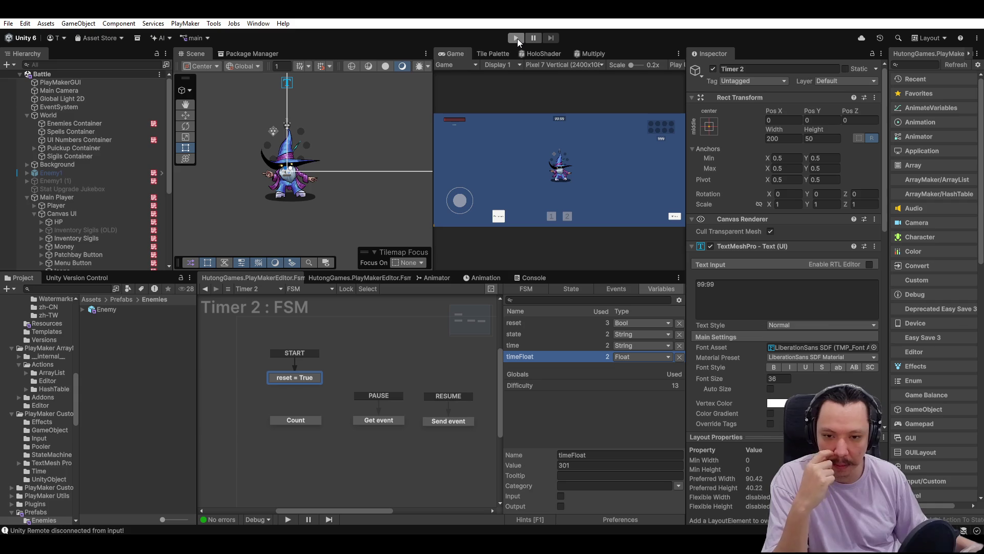
Untick the difficulty Float Operator in the Small, Medium and Large tier states.
left_click(91, 124)
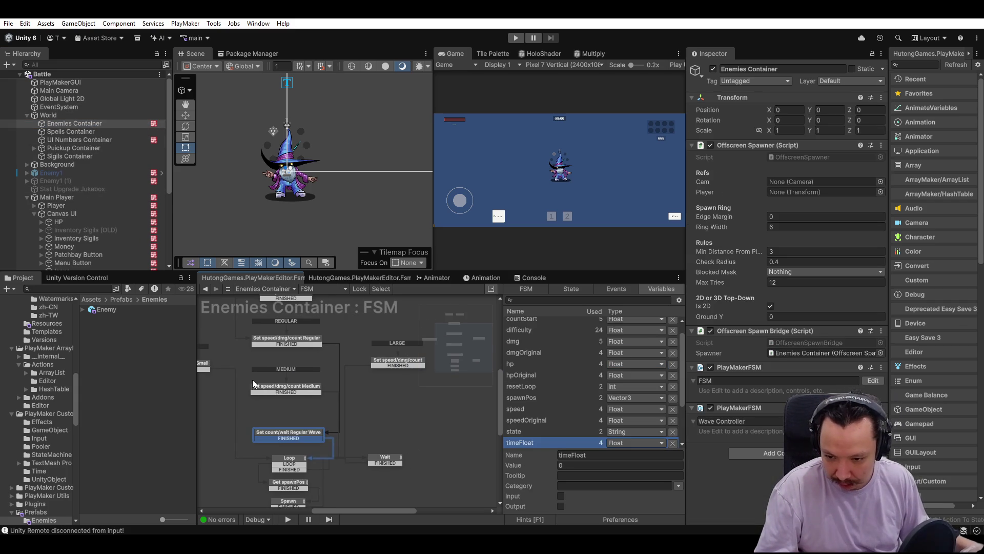
scroll(653, 371, "up", 1)
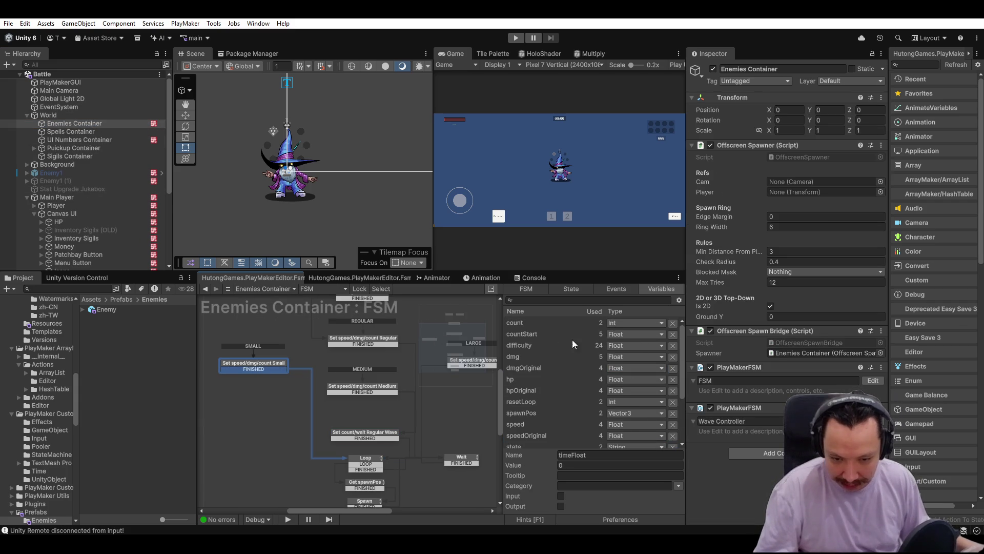
left_click(567, 289)
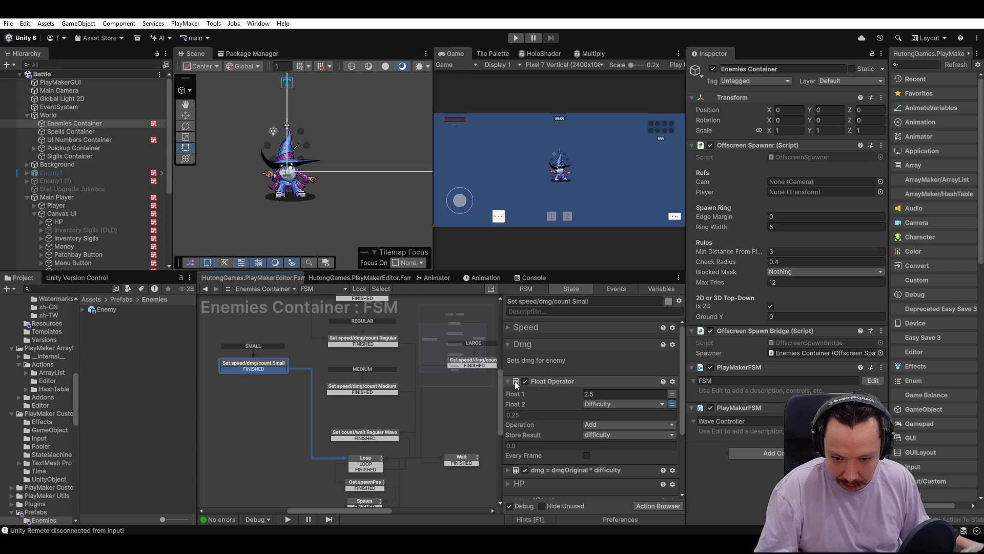
left_click(524, 381)
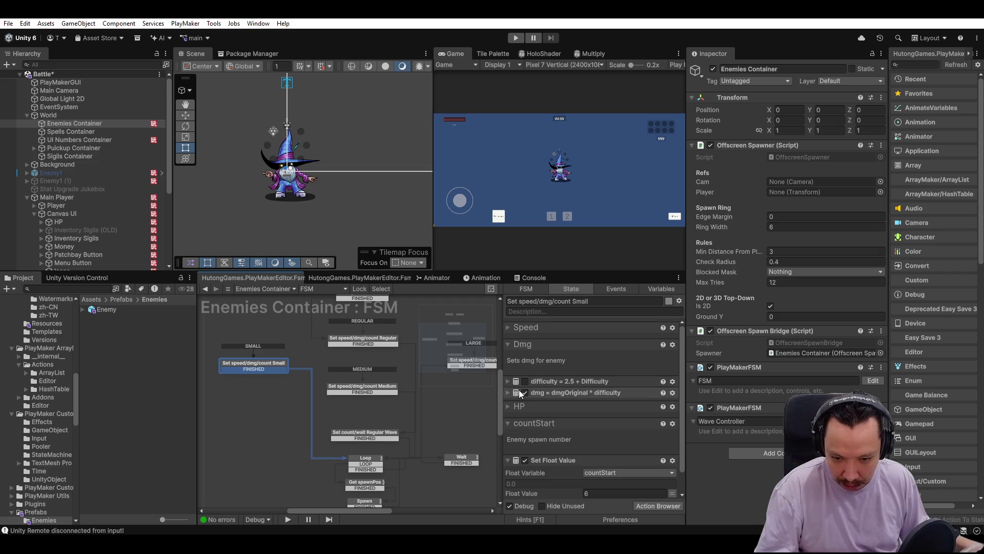
left_click(367, 384)
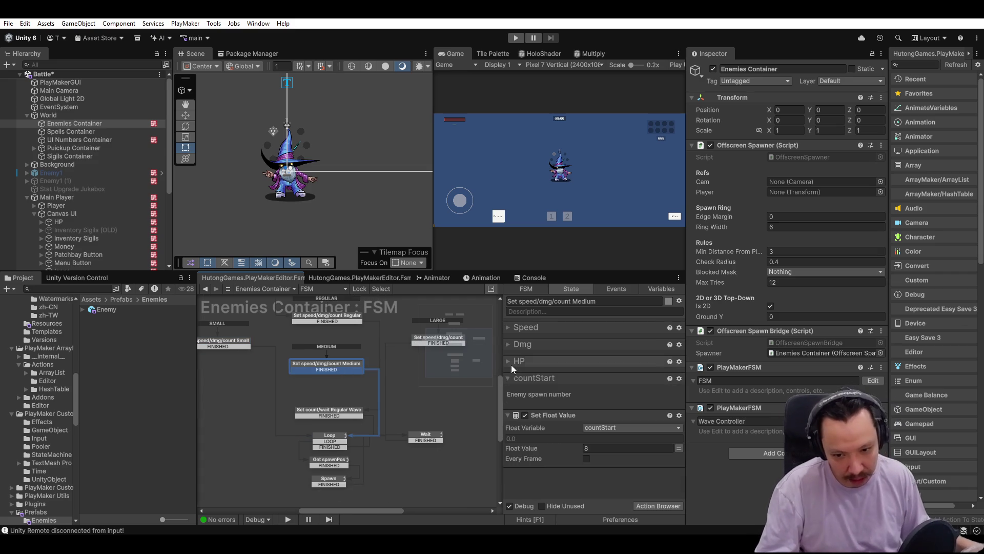
left_click(510, 344)
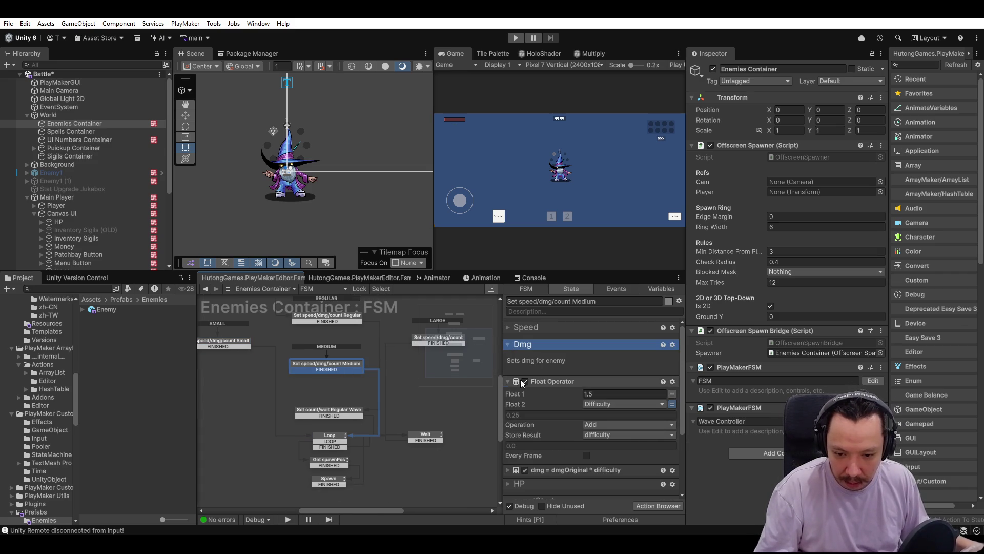
left_click(525, 382)
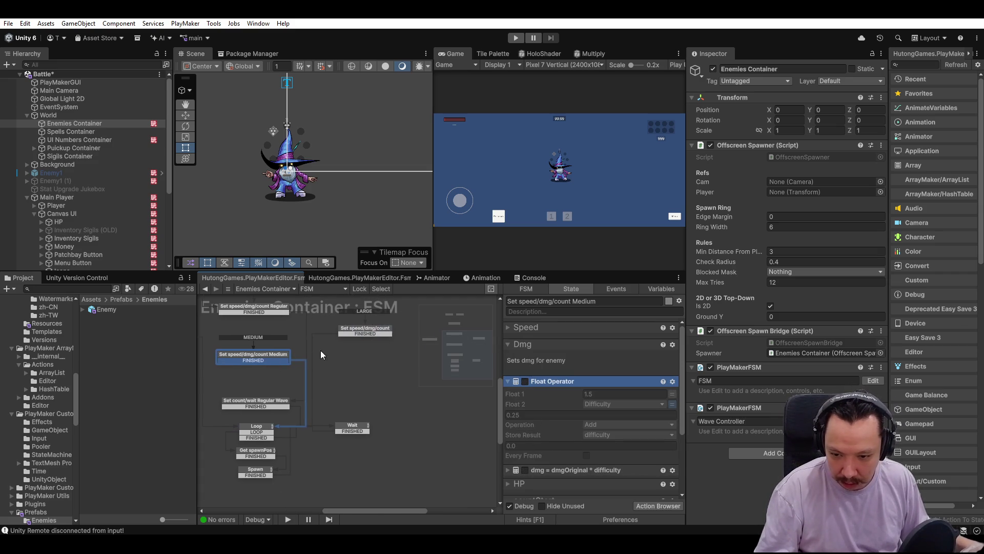
left_click(354, 332)
left_click(507, 343)
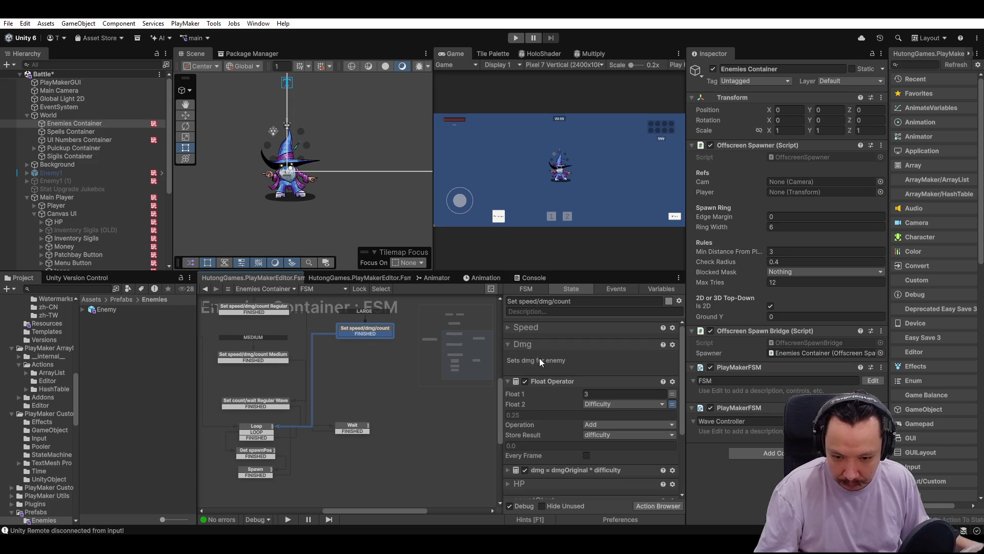
left_click(526, 381)
Review the Regular Wave state's Scale Damage By Time settings.
scroll(545, 384, "down", 2)
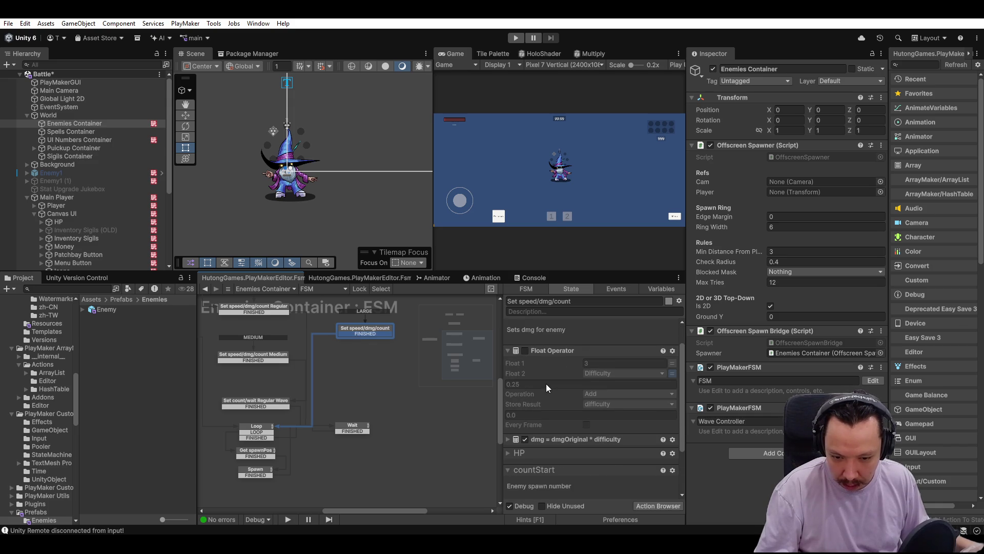
left_click(270, 405)
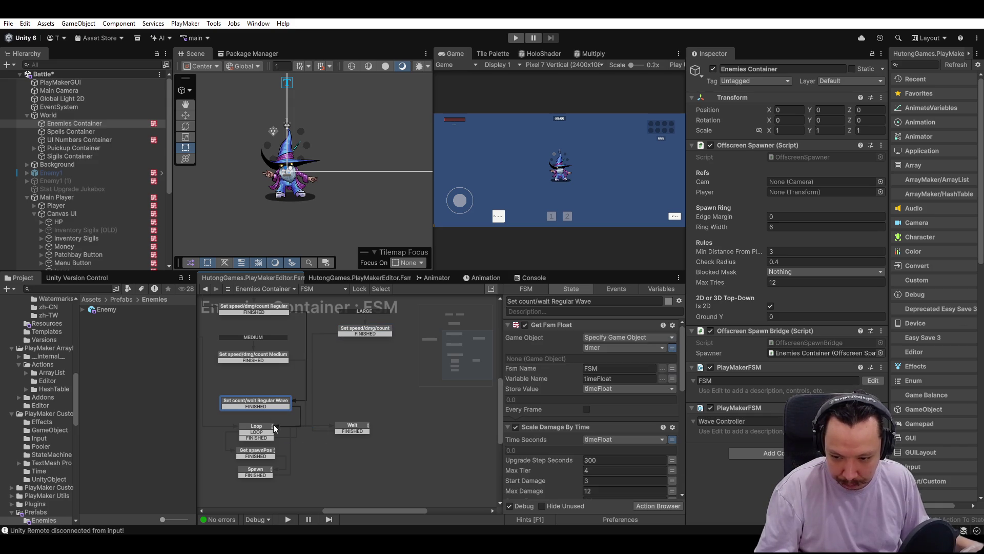
left_click(558, 431)
scroll(586, 460, "down", 3)
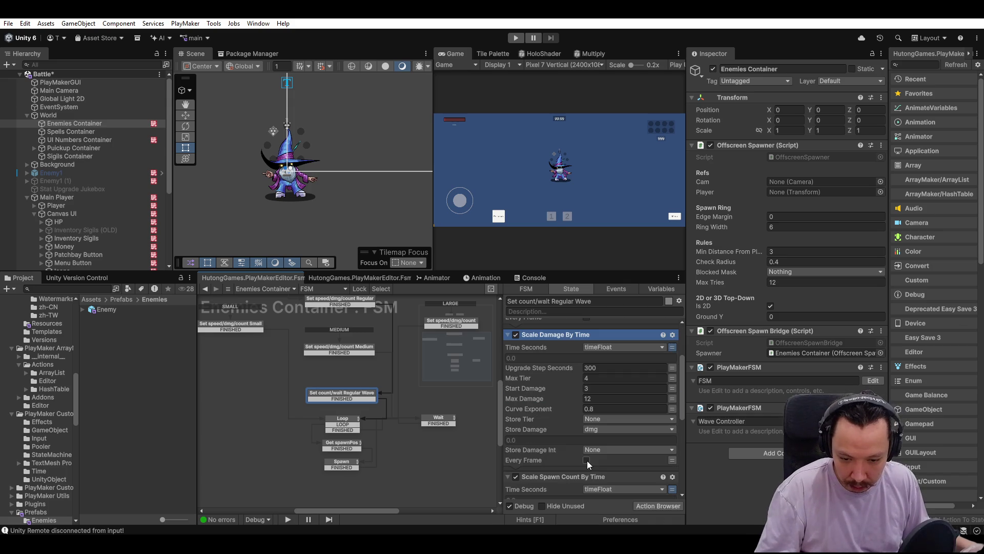
left_click(366, 445)
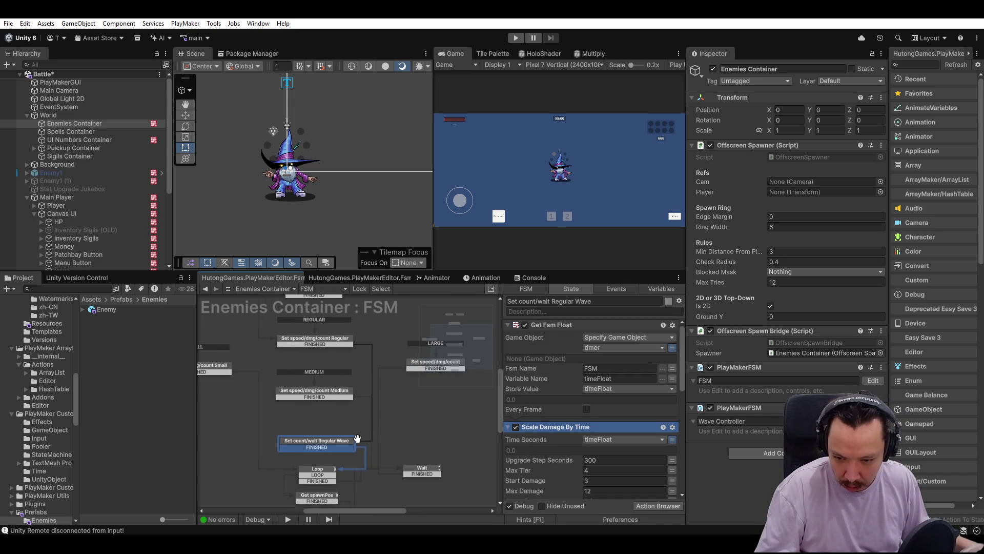
Compare the Large, Medium and Small tier actions with Regular Wave's Get Fsm Float action.
left_click(413, 373)
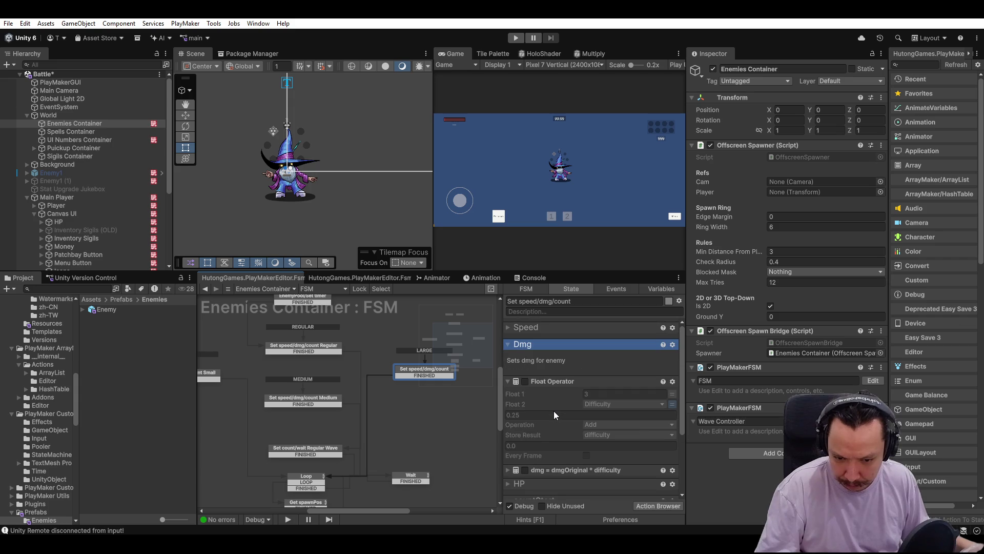
scroll(553, 411, "down", 3)
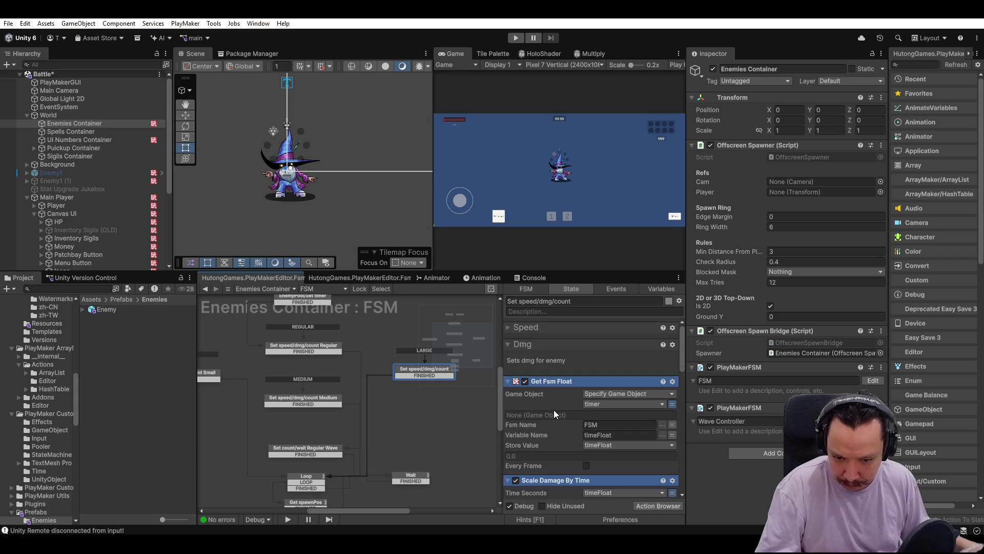
scroll(554, 410, "down", 2)
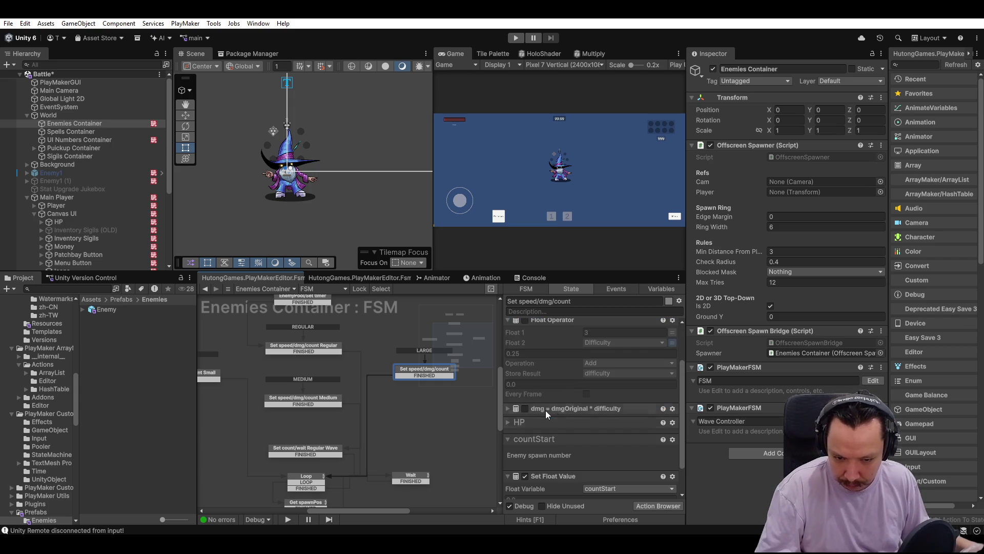
left_click(339, 451)
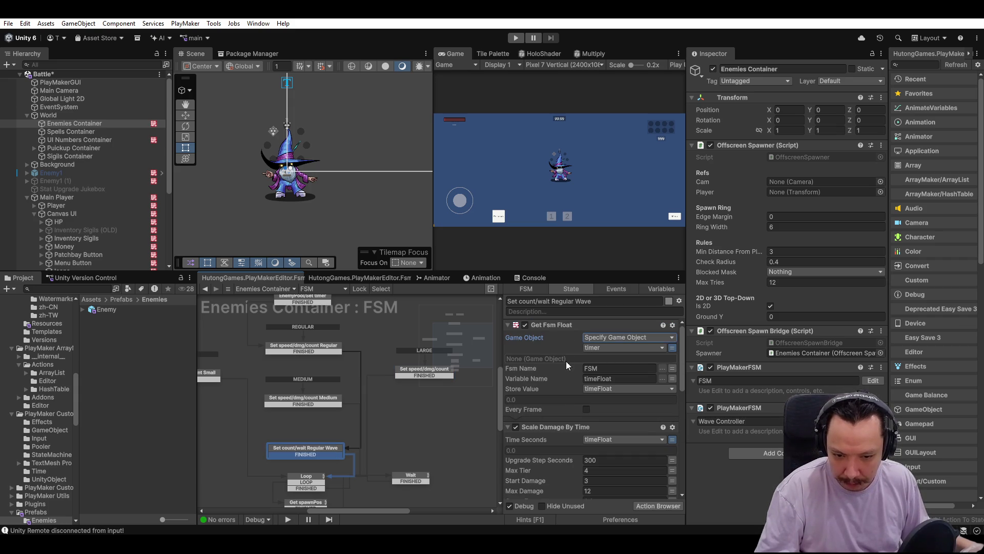
left_click(552, 333)
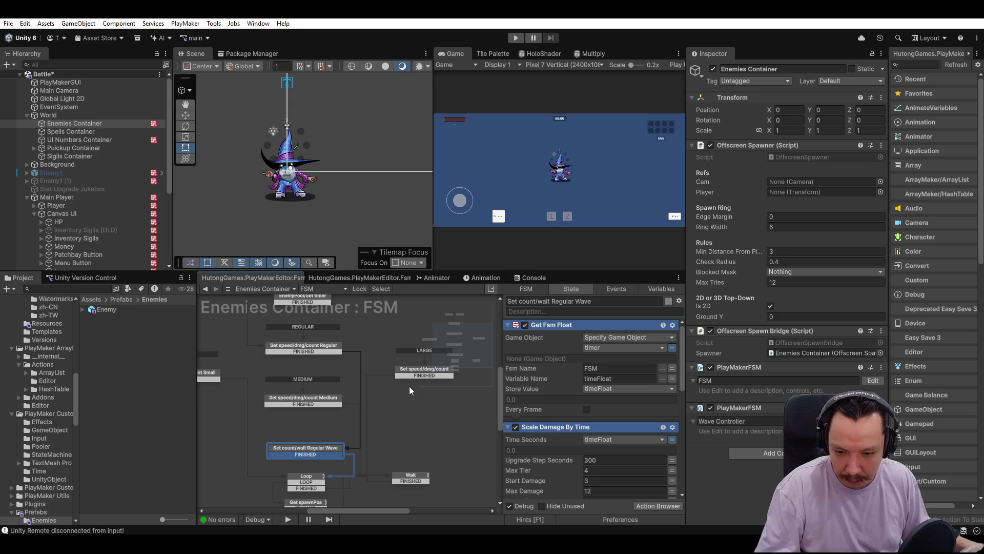
left_click(417, 367)
scroll(576, 389, "down", 10)
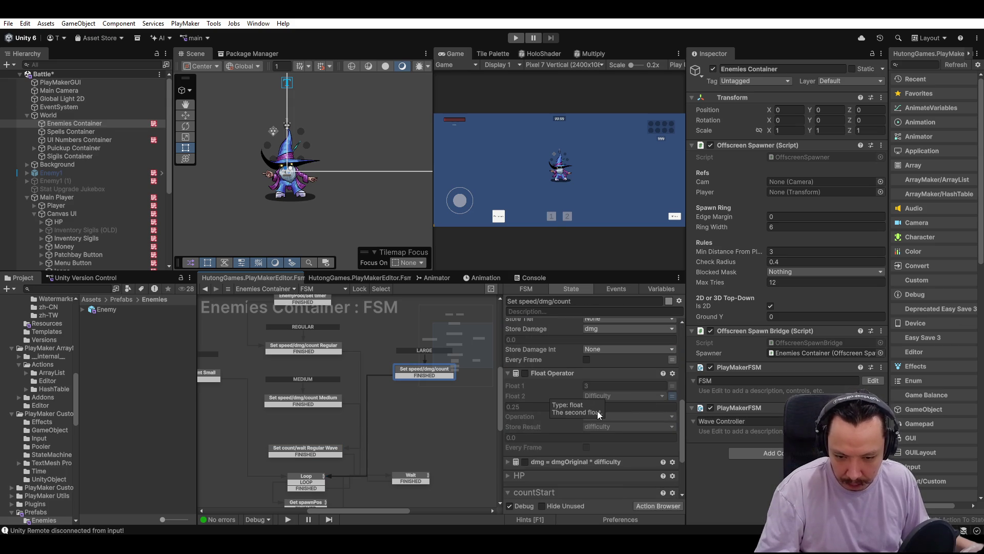
scroll(598, 410, "up", 5)
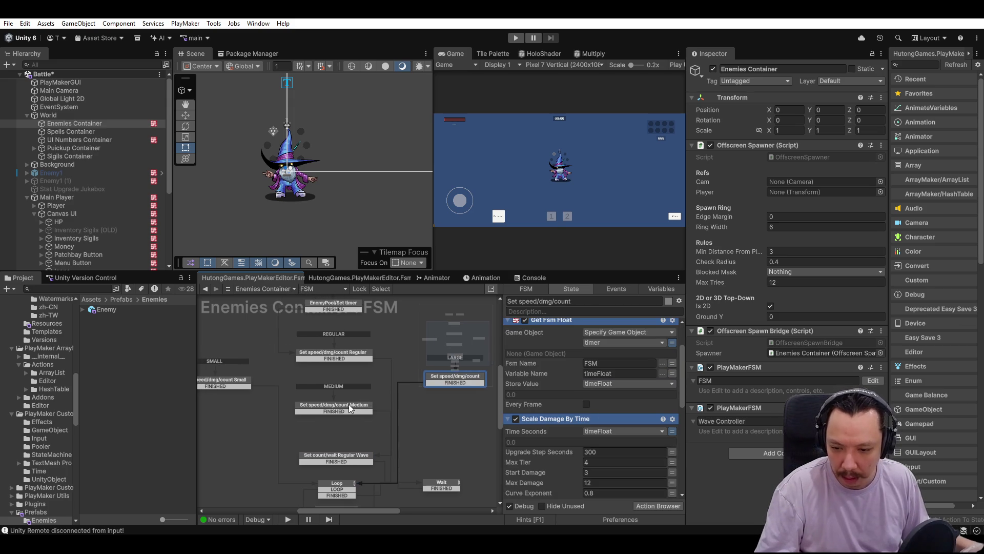
left_click(345, 410)
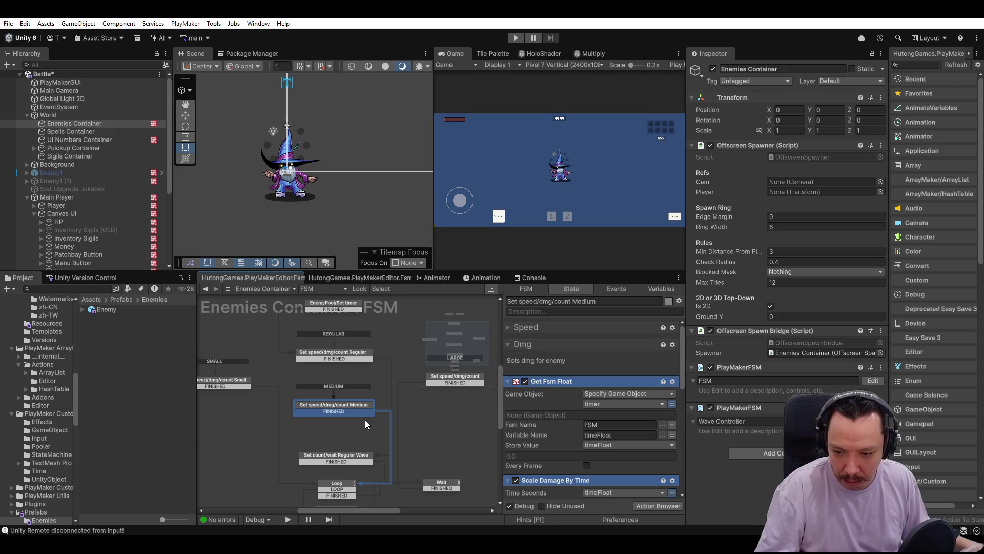
left_click(220, 388)
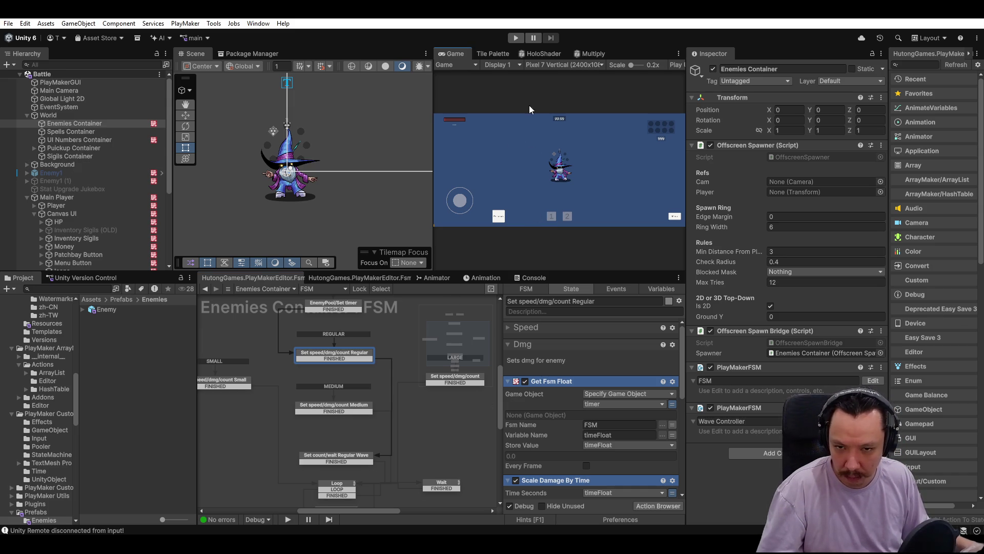
left_click(515, 37)
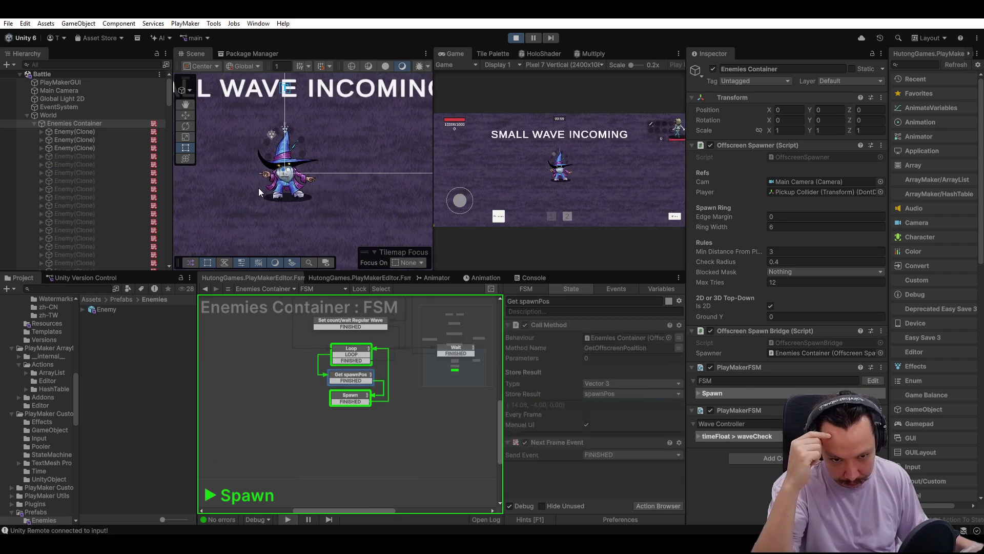
Pause the game to inspect the Small tier state's damage actions, then resume and stop.
left_click(533, 38)
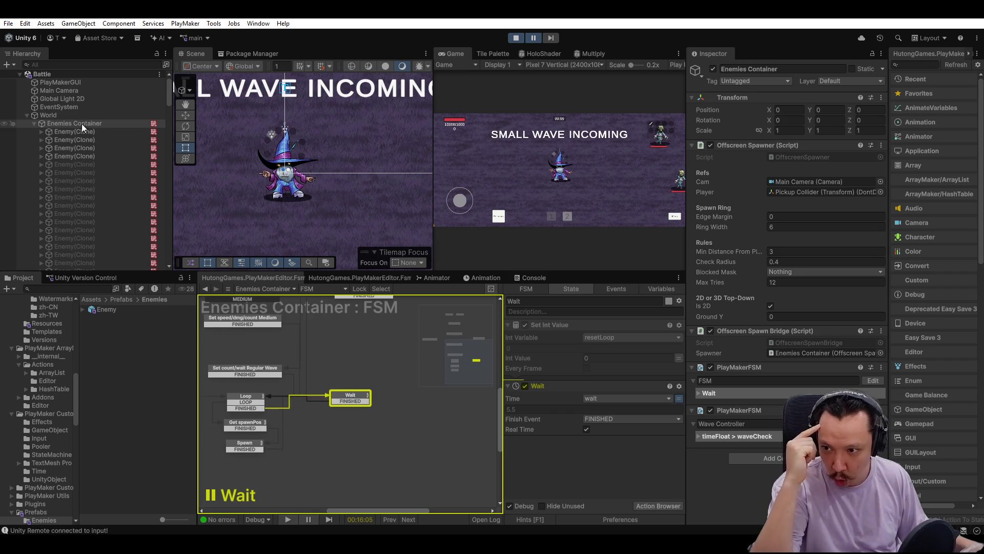
left_click(366, 418)
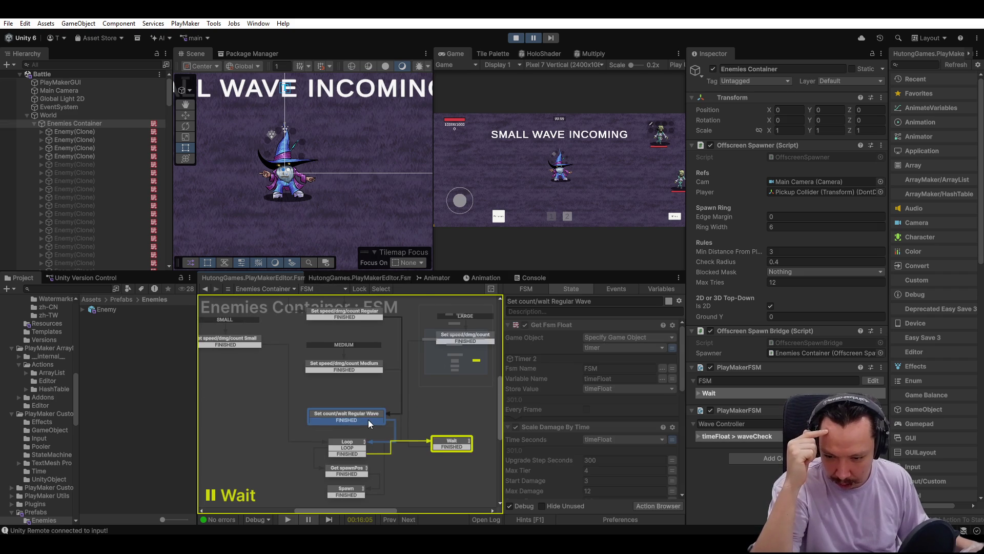
left_click(221, 366)
scroll(618, 449, "down", 4)
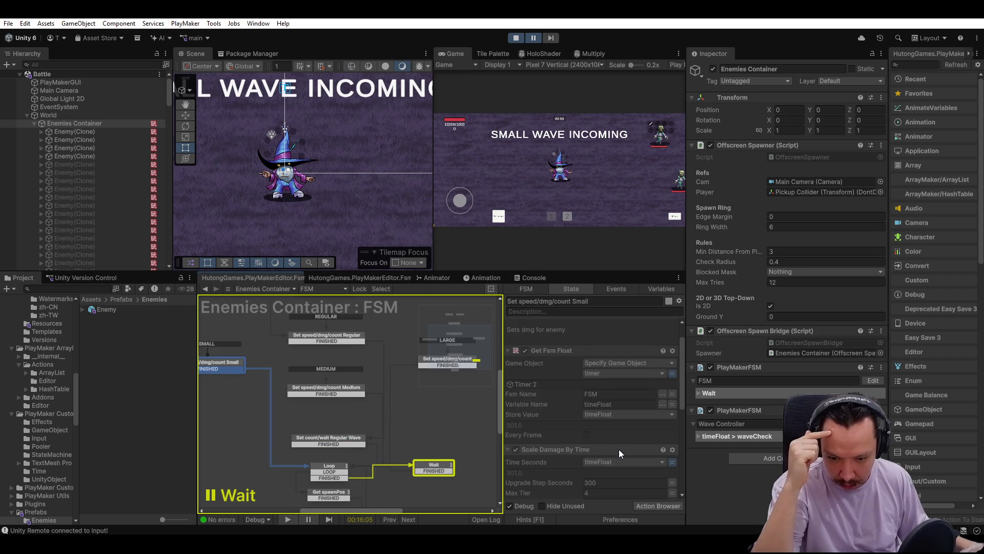
scroll(636, 451, "down", 3)
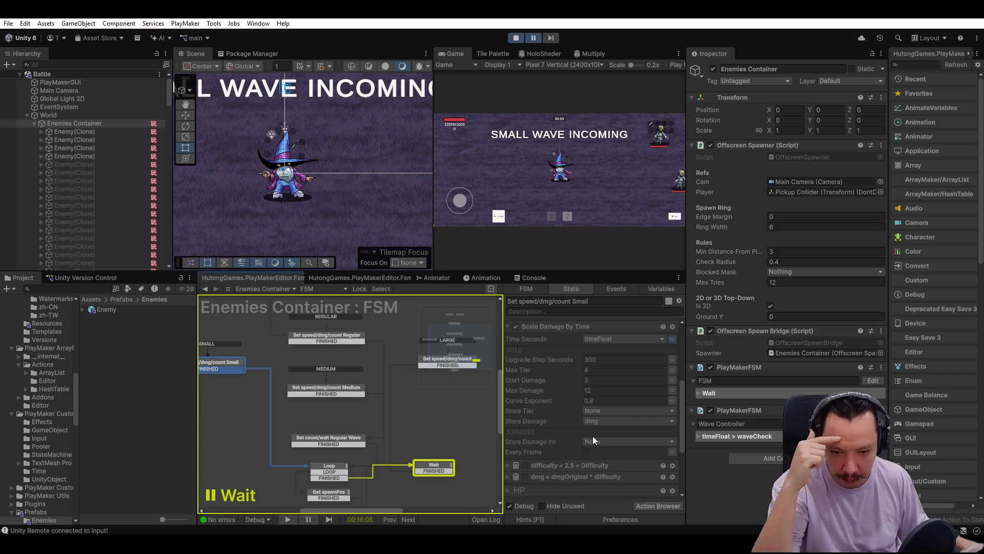
scroll(617, 434, "down", 3)
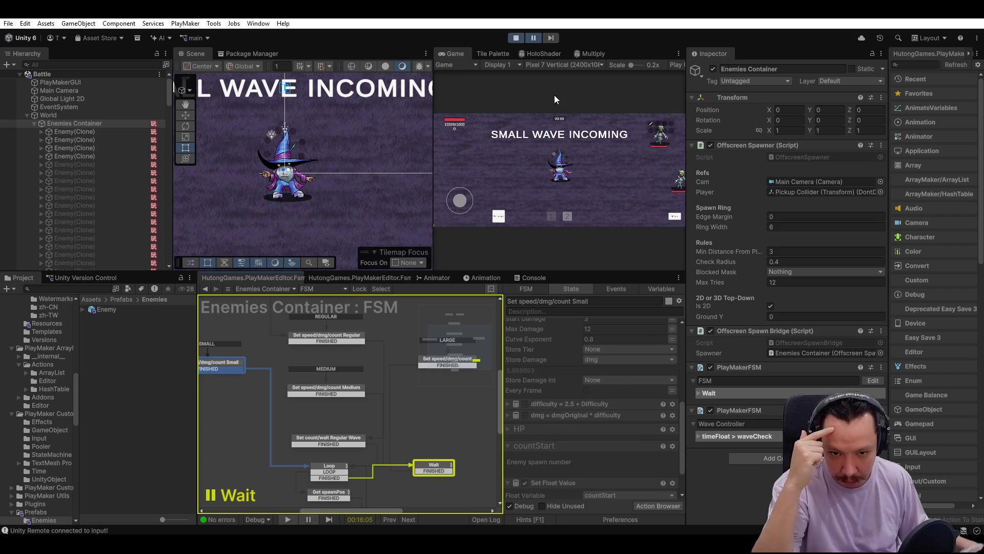
left_click(534, 41)
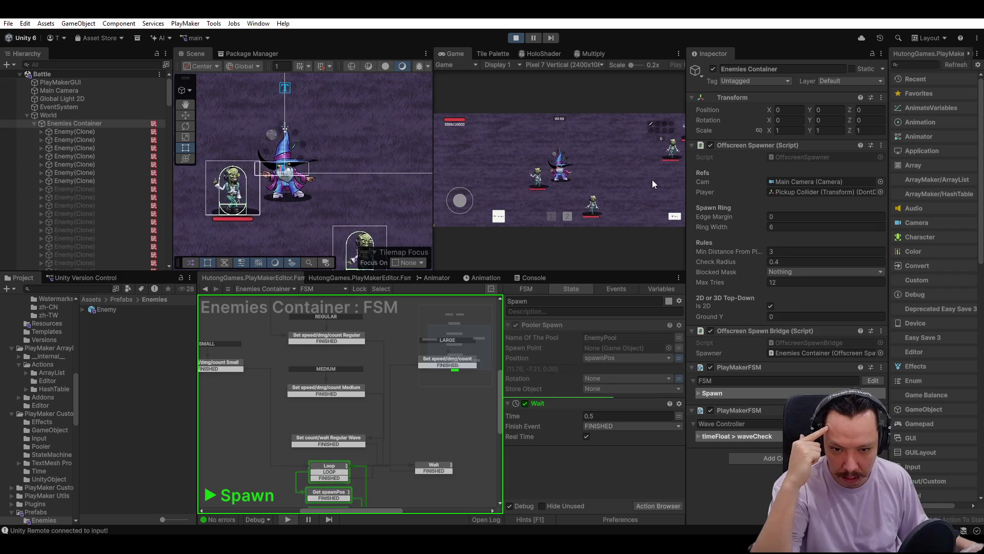
left_click(516, 39)
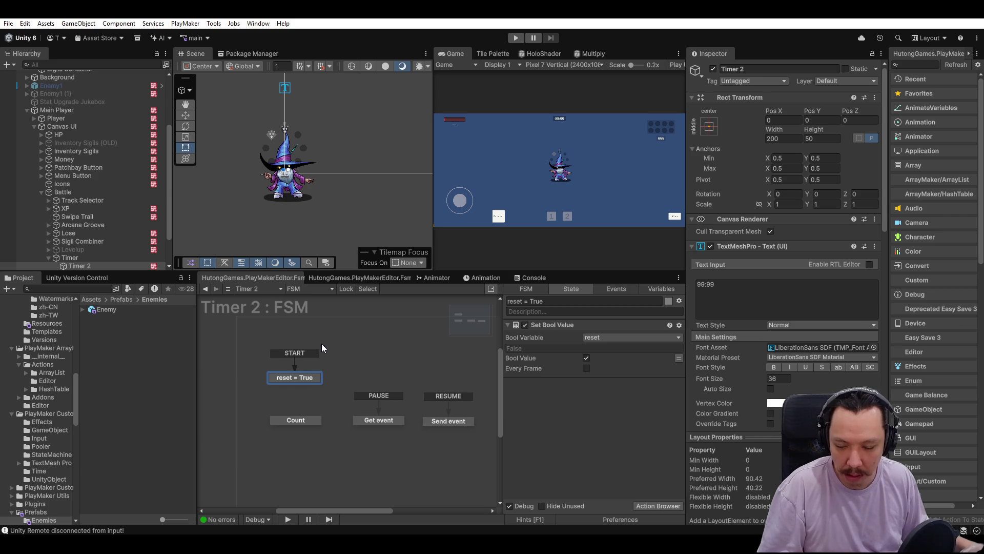
Browse the global variables list, selecting the Patchbay entries.
left_click(337, 280)
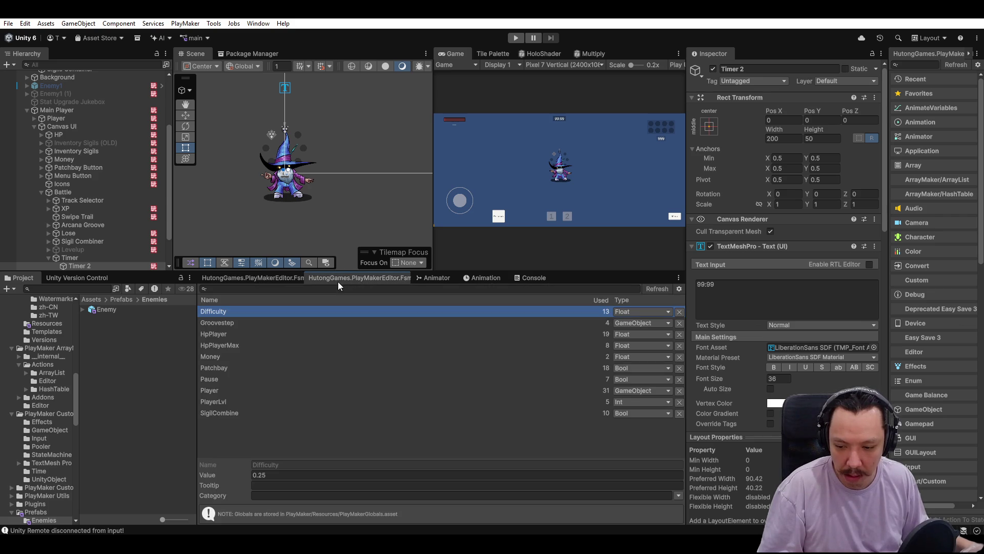
left_click(242, 323)
left_click(241, 357)
left_click(241, 368)
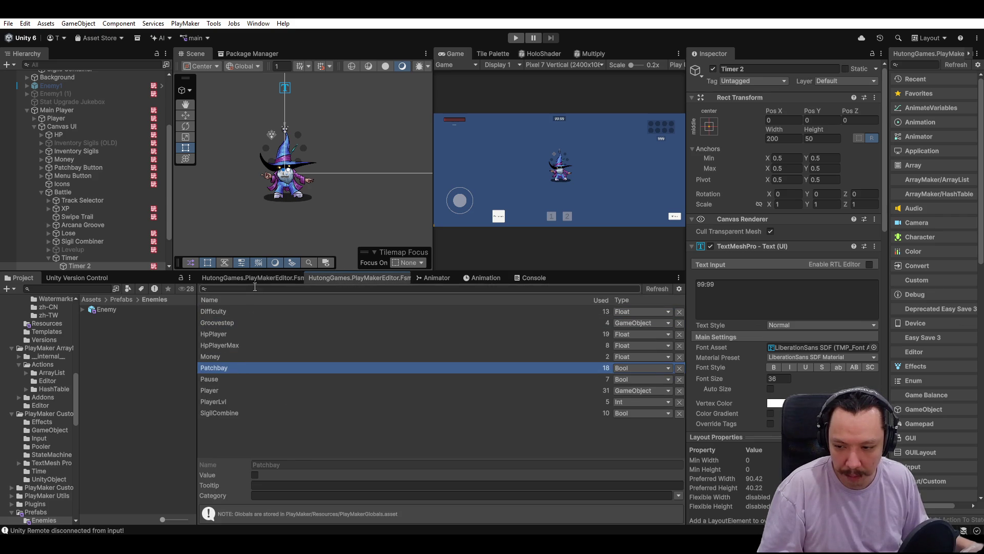
scroll(56, 233, "down", 3)
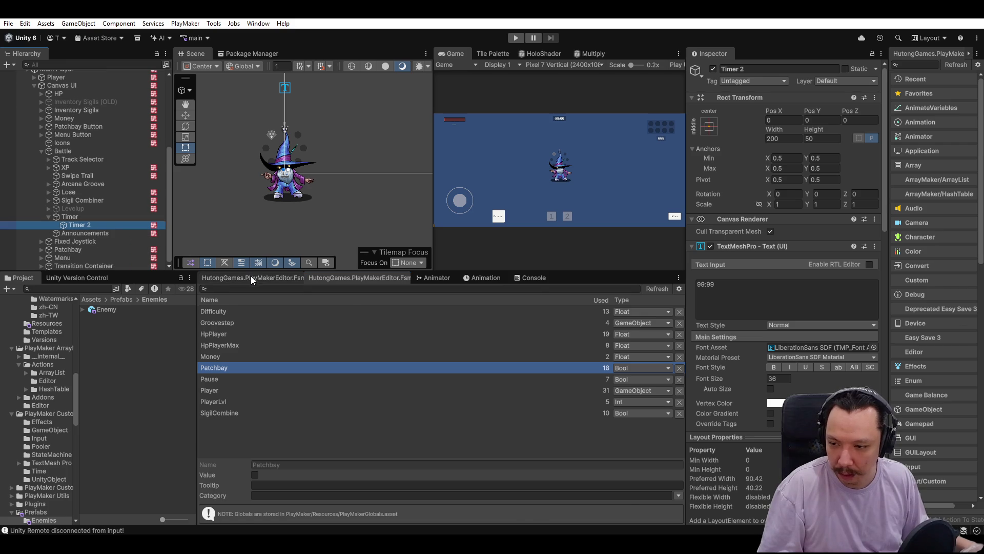
Back in Timer 2's variable list, enter 601 as timeFloat's value.
left_click(251, 277)
left_click(661, 289)
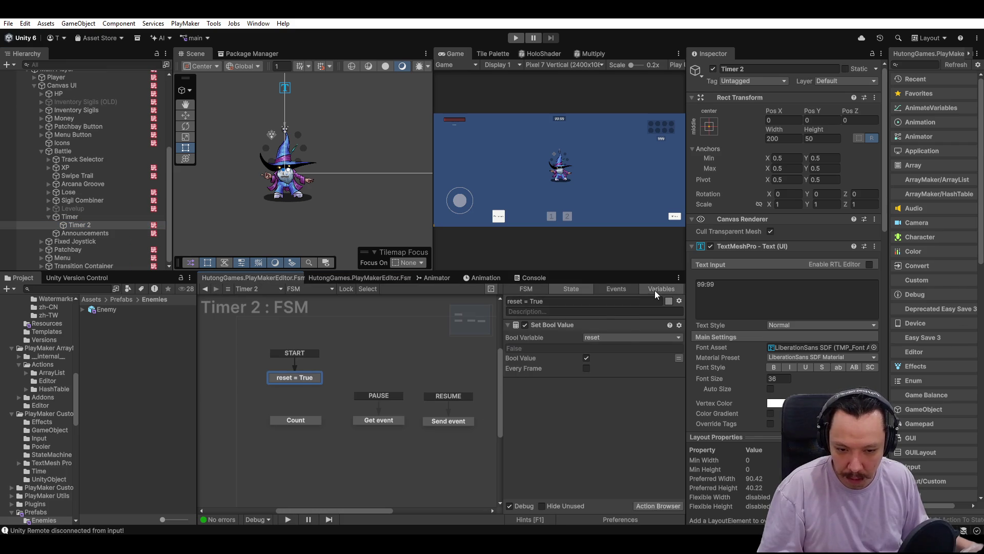
left_click(520, 356)
left_click(586, 465)
type("601")
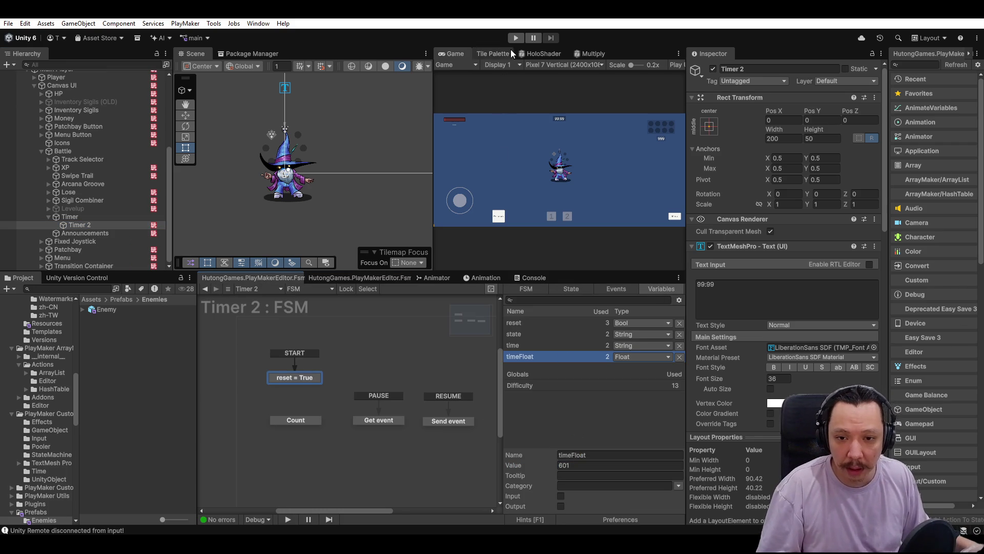
Enter Play mode to test the enemy waves with timeFloat at 601.
left_click(516, 38)
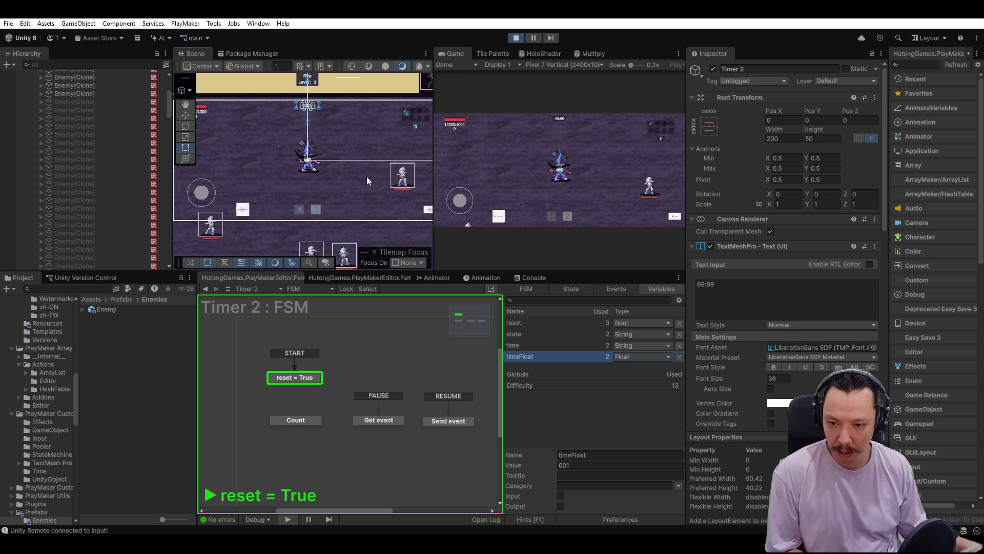
Stop the test and restart the game with timeFloat set to 900.
left_click(516, 39)
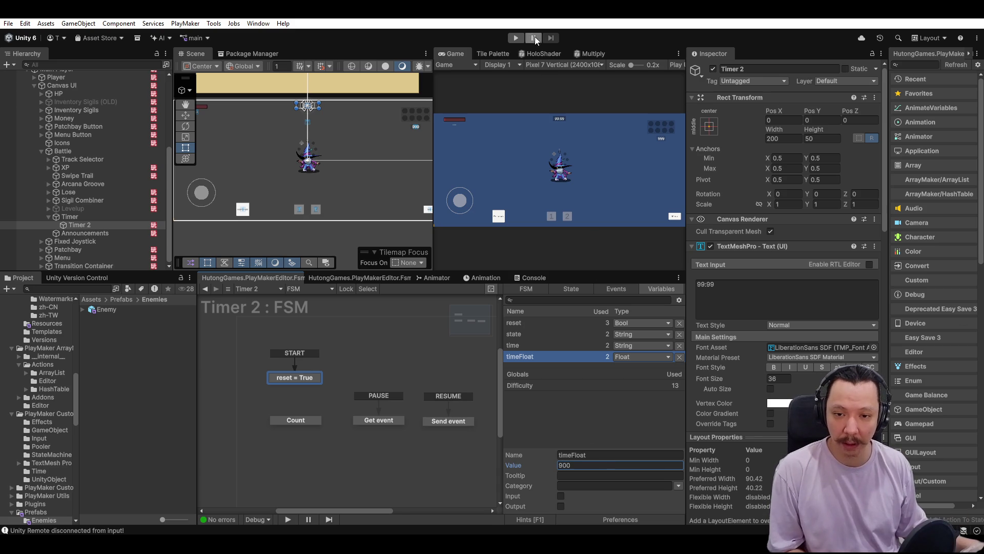
left_click(523, 37)
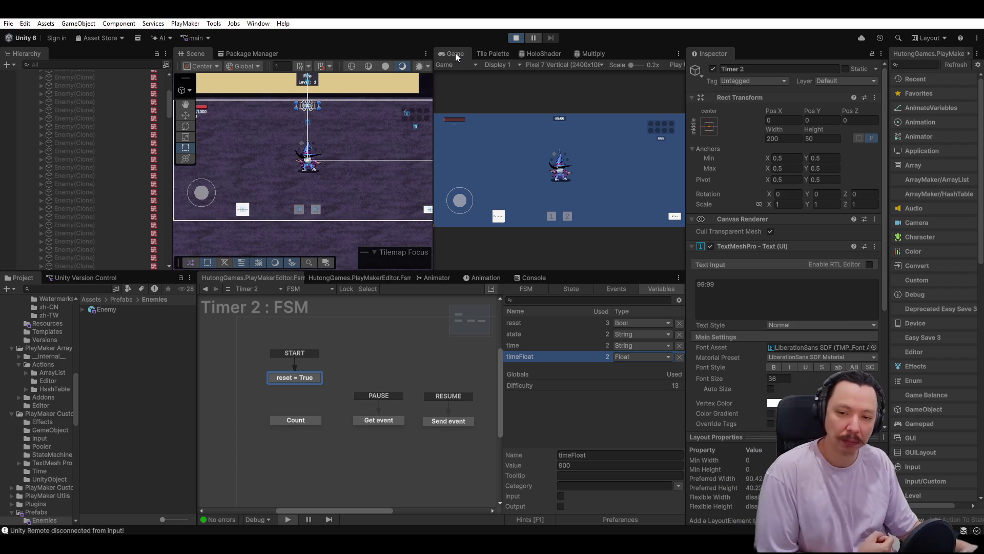
Maximise the Game view to watch the medium wave, then stop Play mode.
double_click(456, 54)
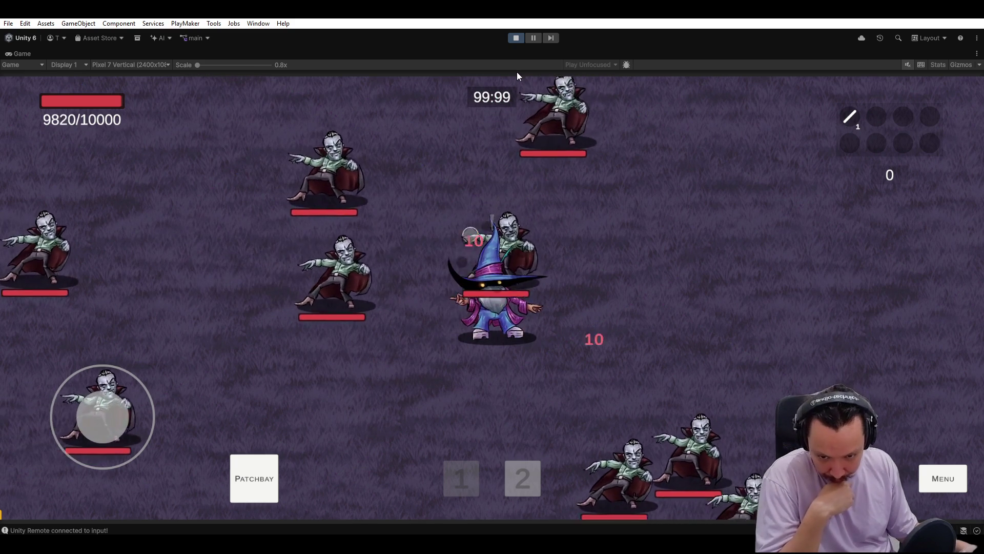
left_click(513, 40)
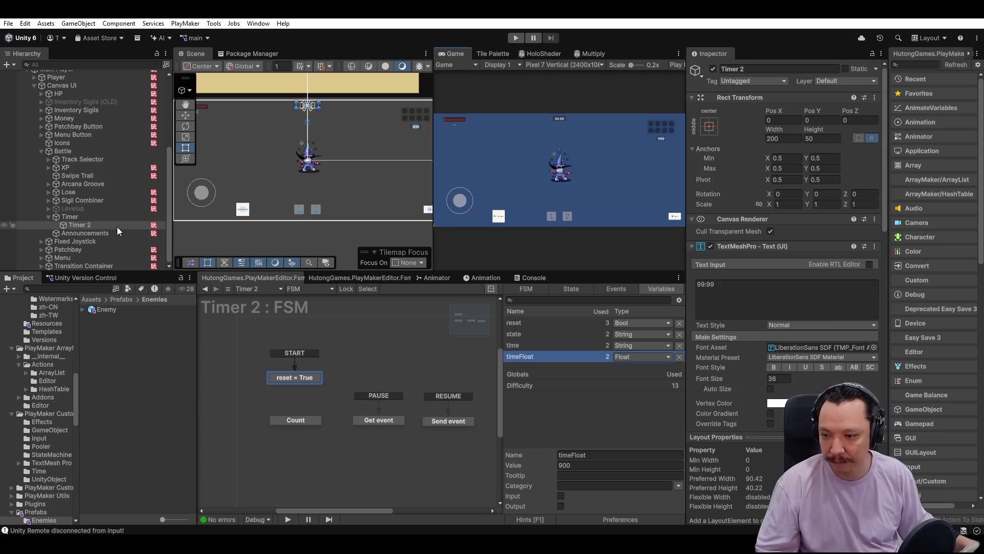
scroll(78, 173, "up", 5)
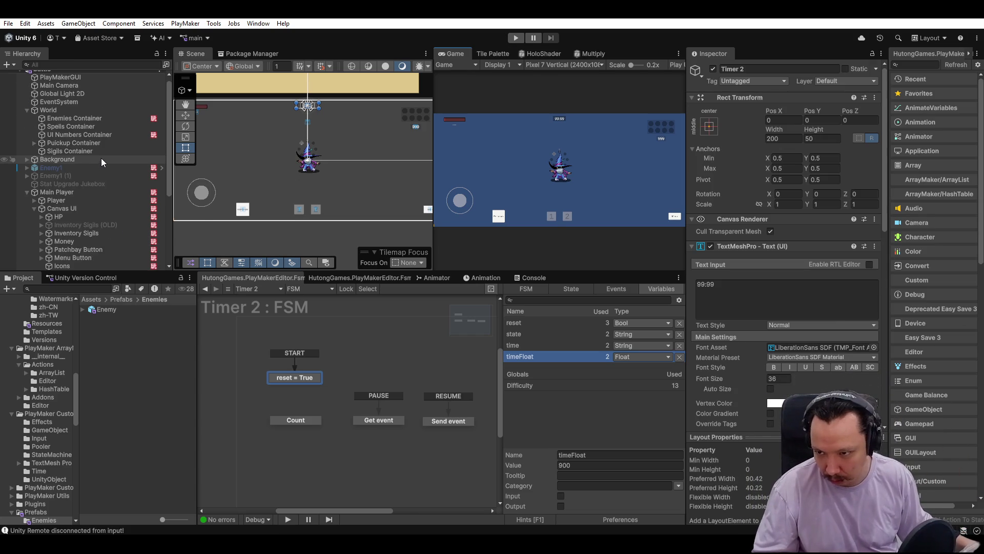
Open the Enemies Container FSM and inspect the Regular tier state's Scale Damage By Time action.
left_click(120, 139)
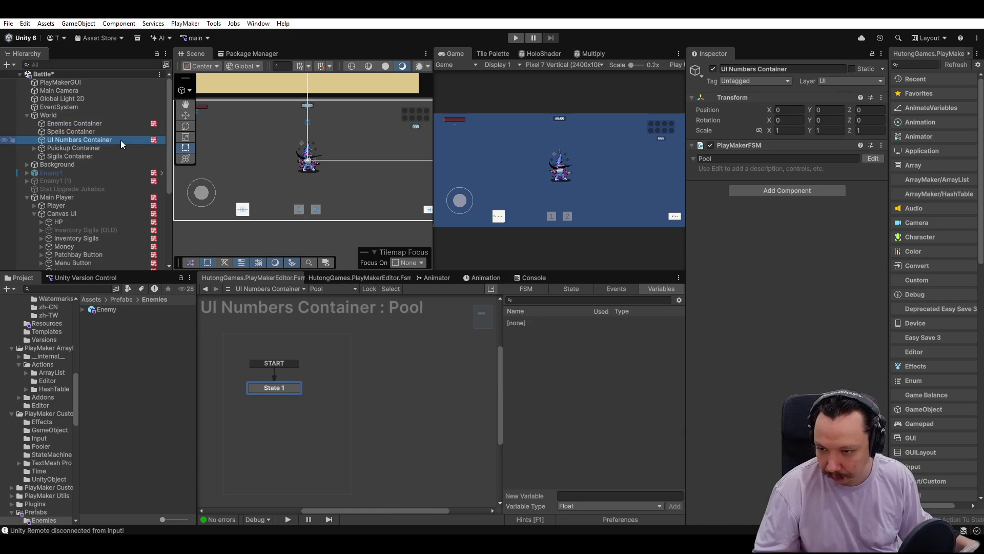
left_click(121, 126)
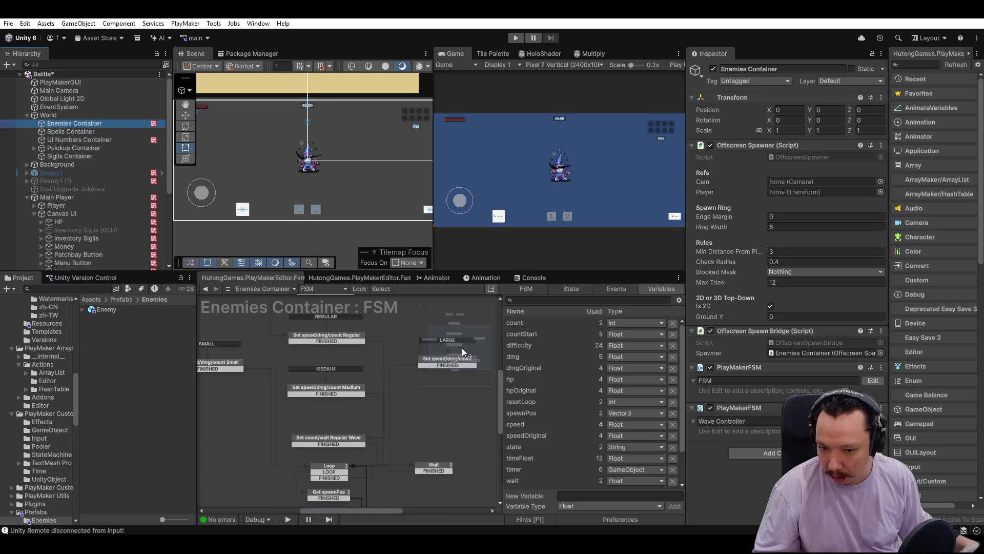
left_click(347, 462)
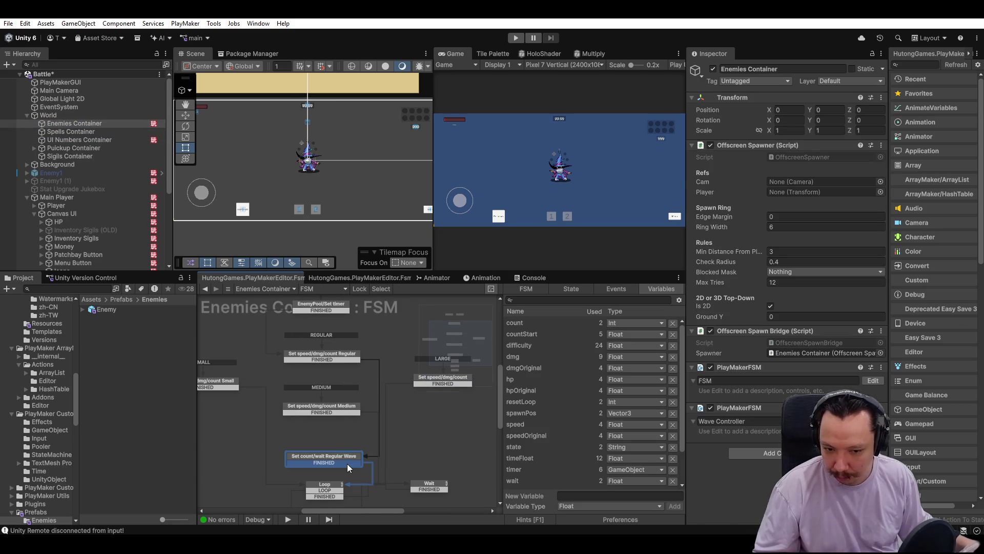
left_click(319, 361)
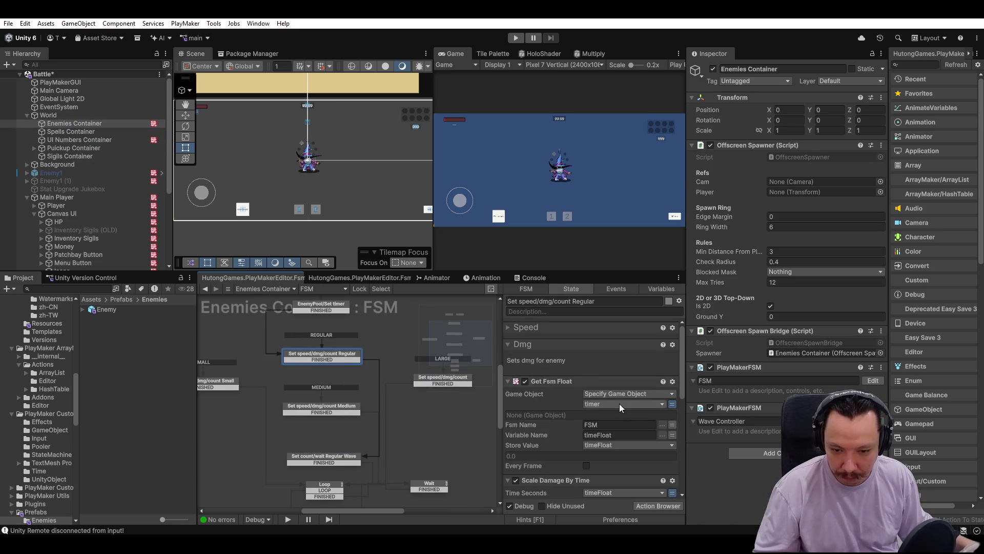
scroll(595, 396, "down", 3)
left_click(567, 387)
scroll(579, 400, "down", 2)
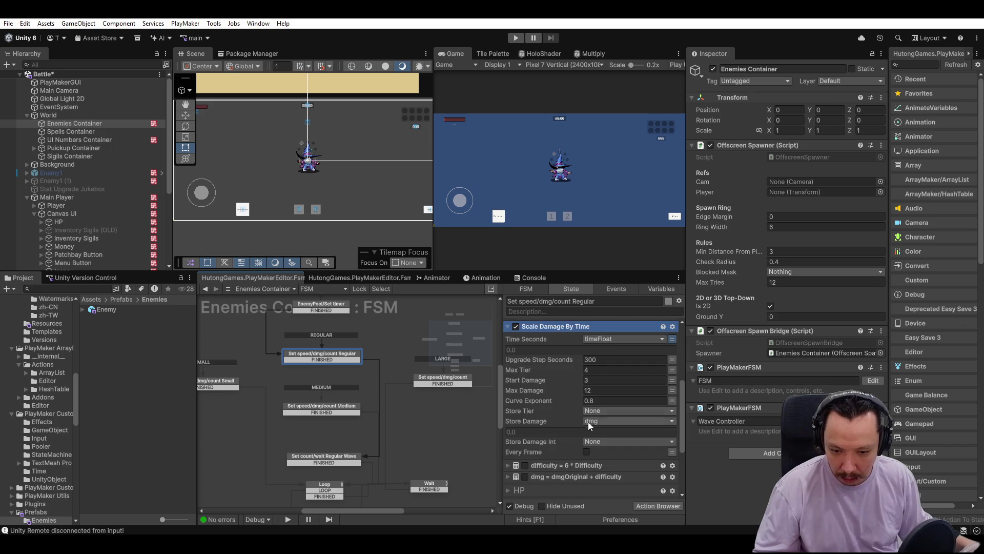
scroll(580, 451, "down", 1)
left_click(560, 434)
scroll(543, 386, "up", 3)
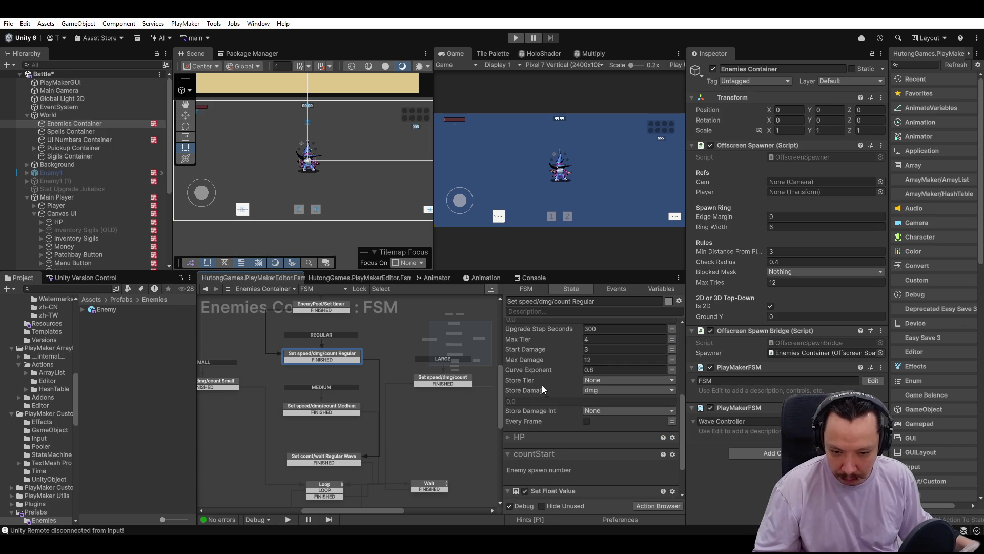
scroll(569, 395, "up", 3)
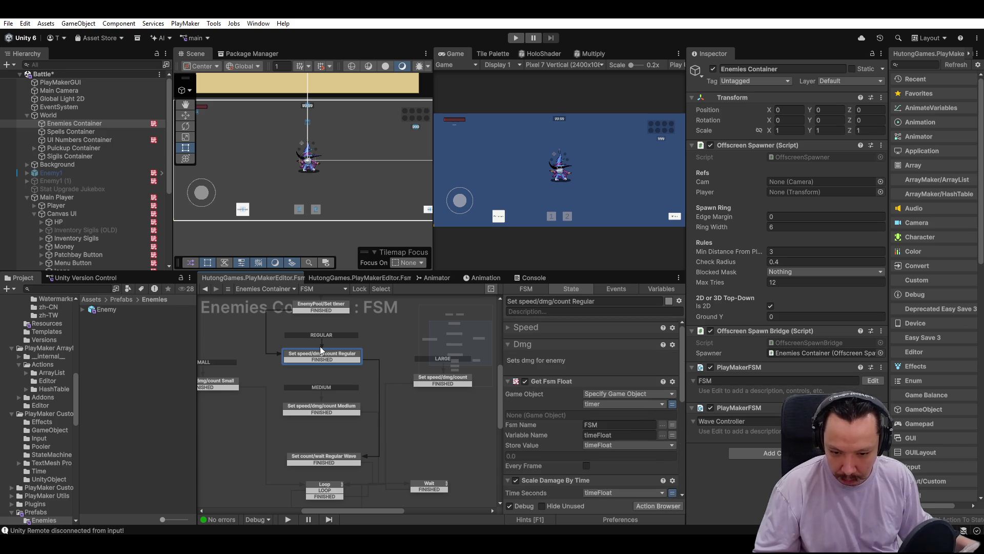
Recentre the graph, collapse Regular's Get Fsm Float action, and view the LARGE tier state.
key("f")
left_click(351, 384)
left_click_drag(372, 419, 360, 362)
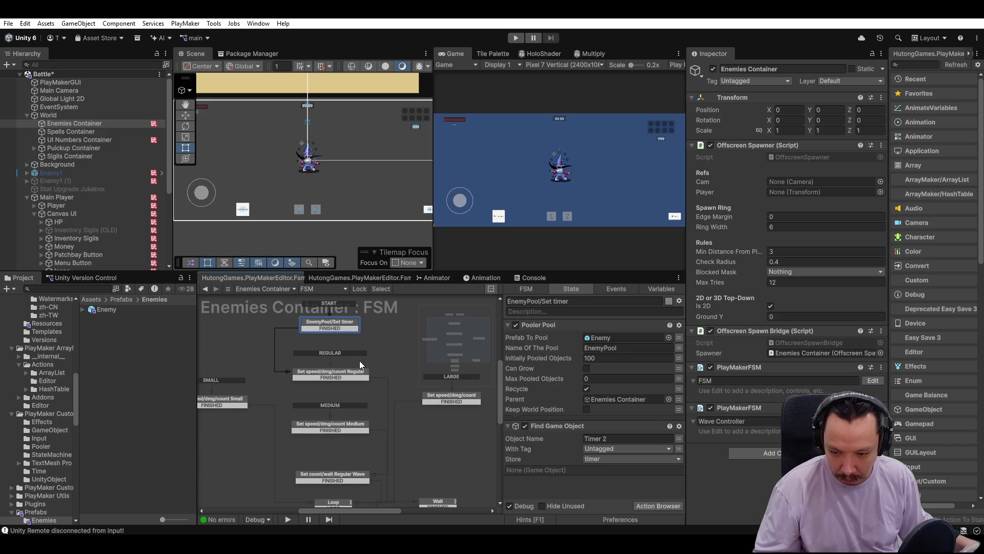
left_click(352, 377)
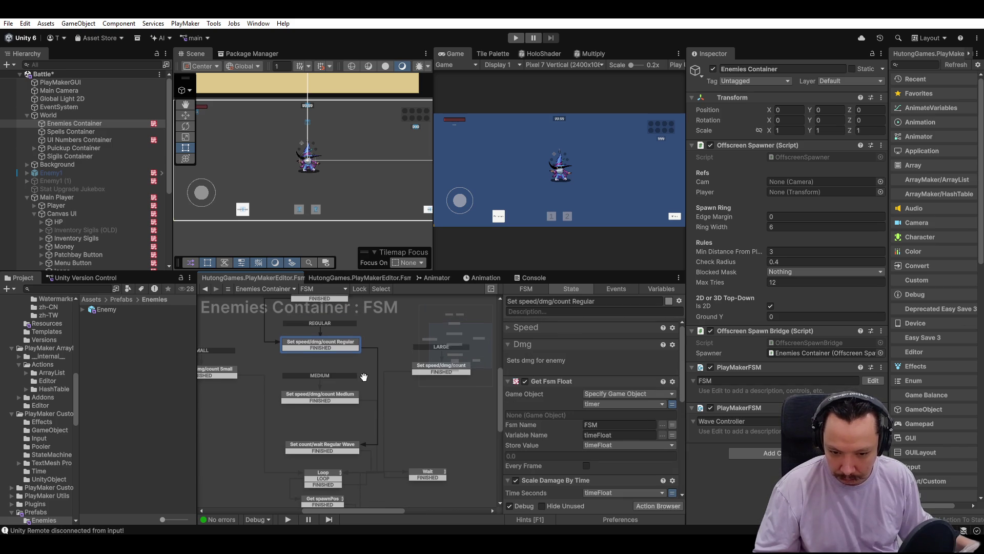
left_click(509, 382)
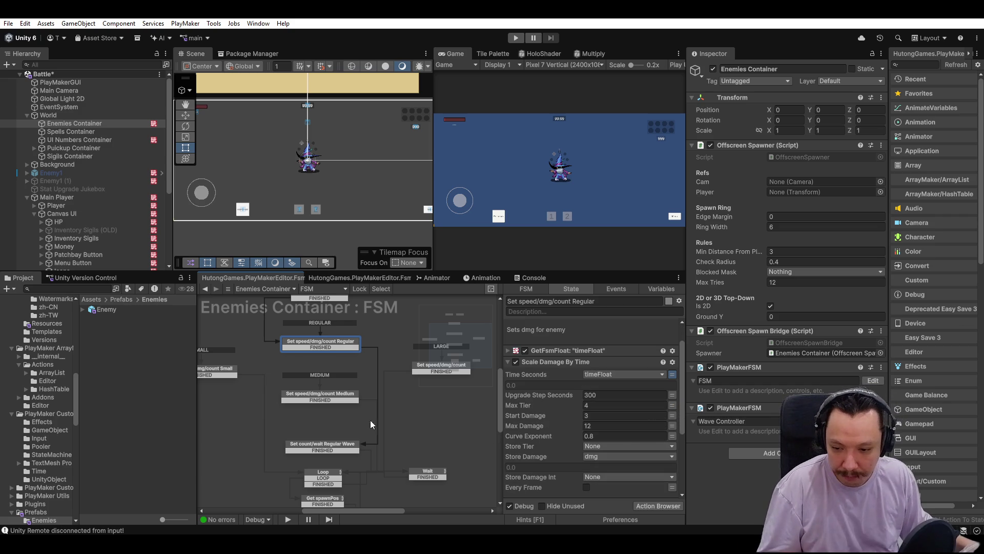
scroll(371, 427, "right", 2)
left_click(385, 371)
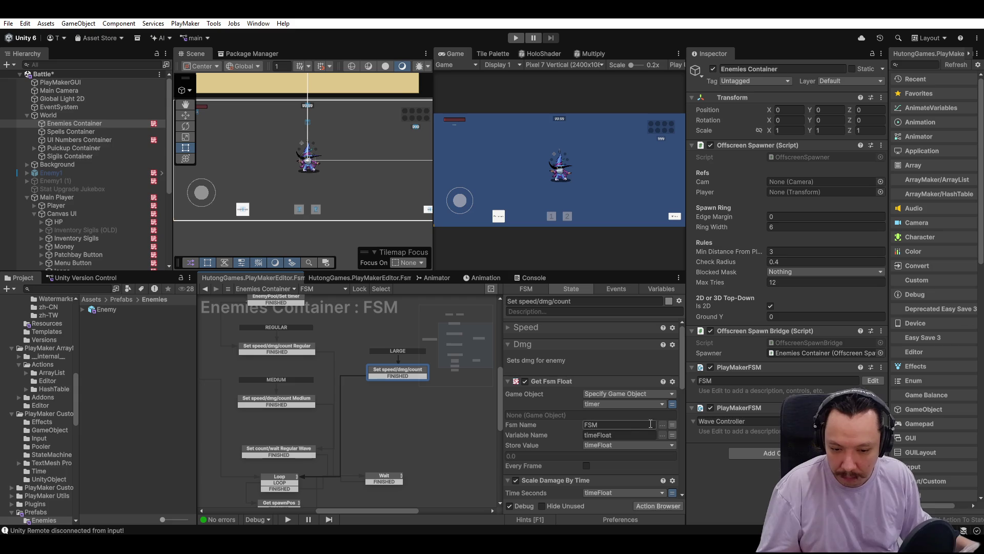
Check the Get Fsm Float action in the Large, Small and Medium tier states.
scroll(590, 416, "down", 2)
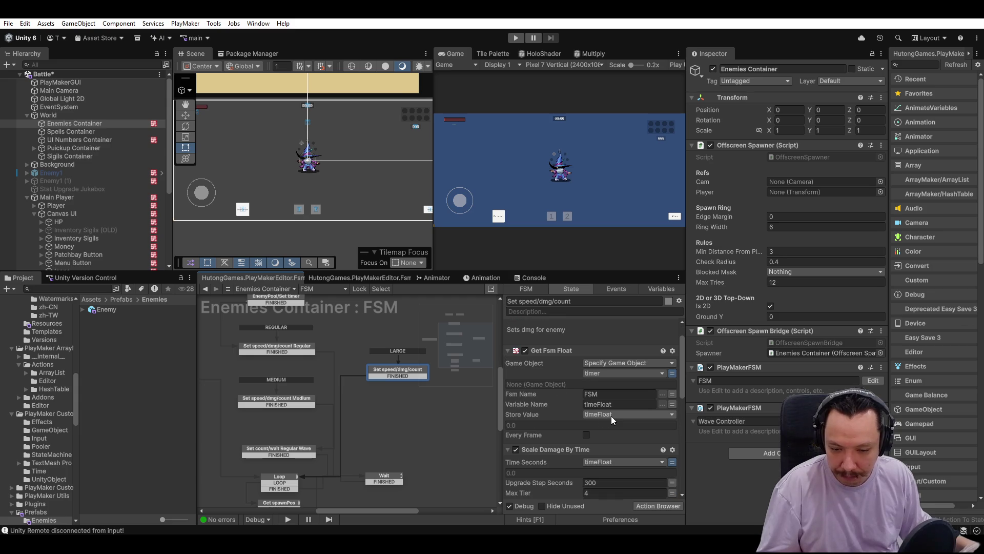
left_click(509, 355)
left_click(509, 349)
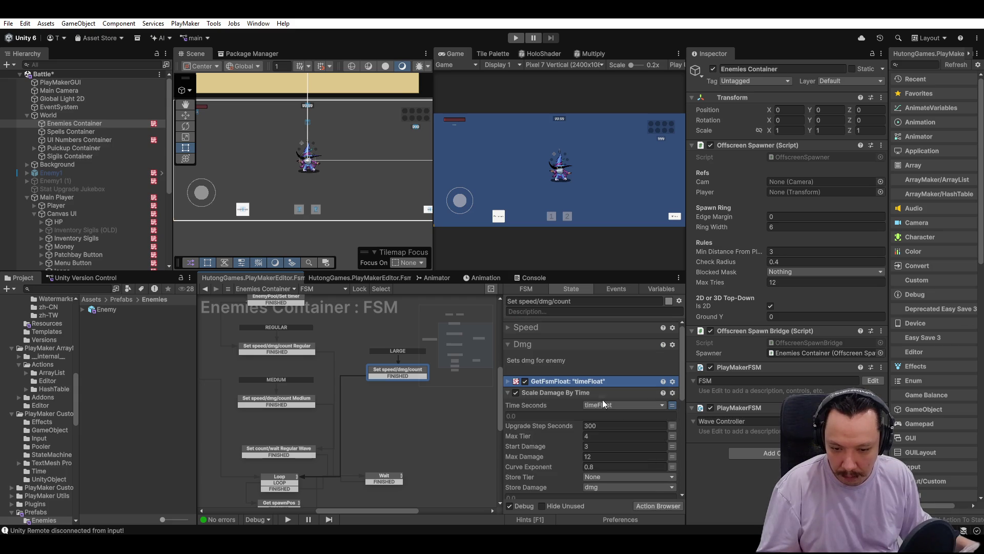
left_click_drag(328, 407, 343, 379)
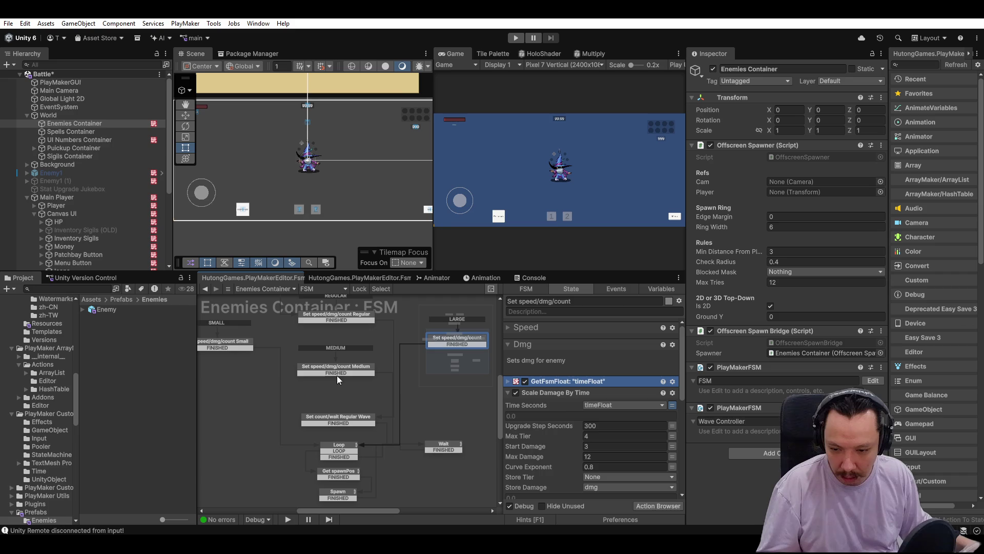
left_click(233, 347)
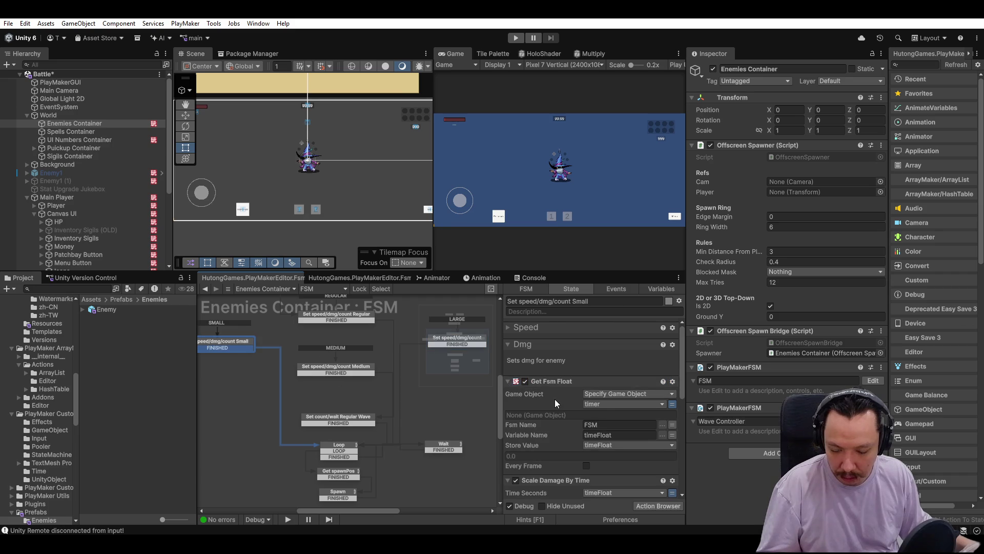
scroll(551, 389, "down", 2)
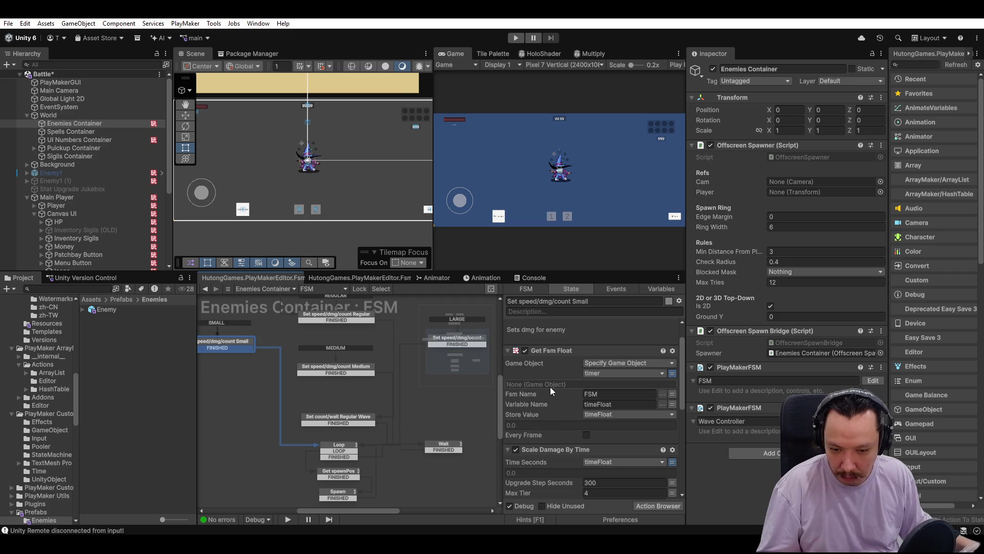
left_click(508, 350)
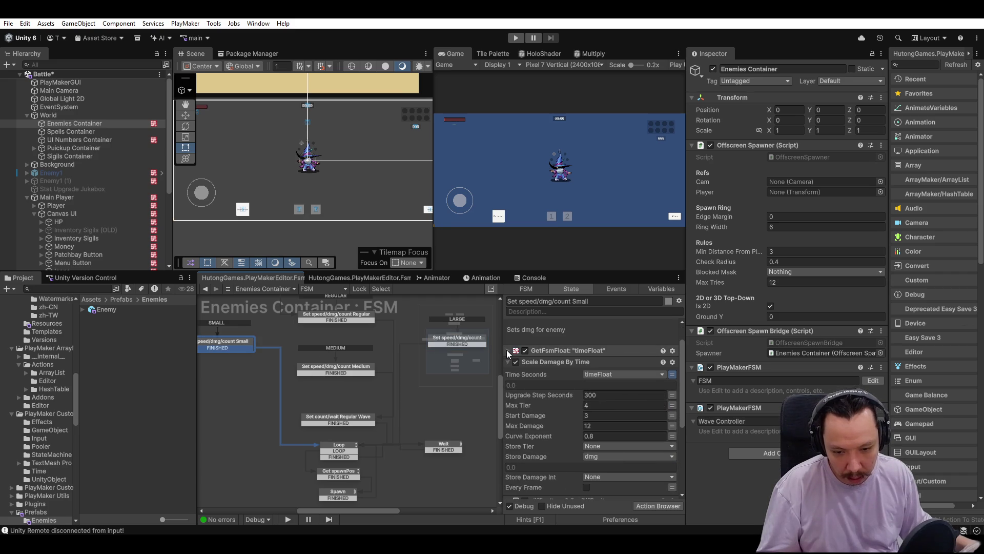
left_click(347, 374)
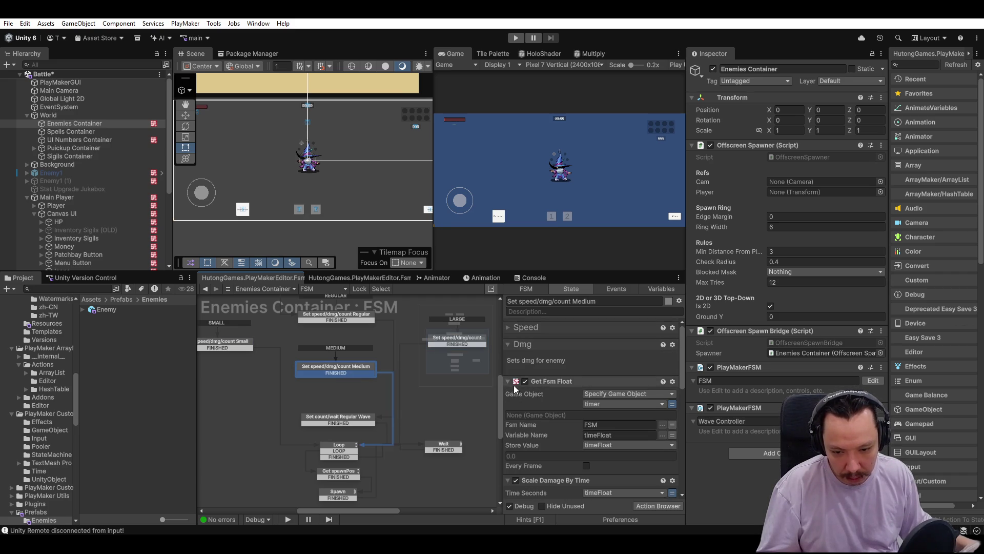
left_click(226, 344)
Delete Small's 'difficulty = 2.5 + Difficulty' and 'dmg = dmgOriginal * difficulty' actions.
scroll(589, 396, "down", 5)
left_click(556, 405)
key("Delete")
left_click(571, 408)
key("Delete")
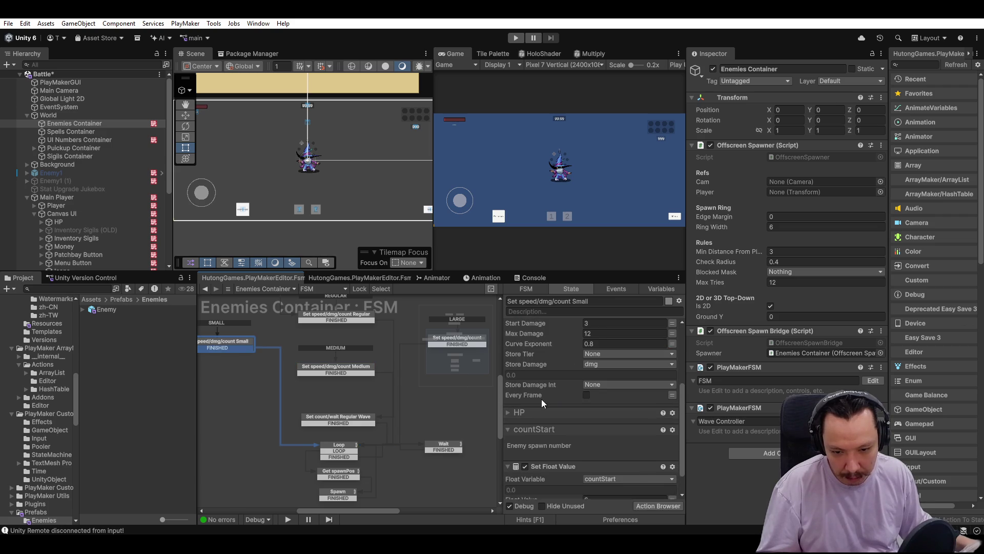
scroll(567, 376, "up", 2)
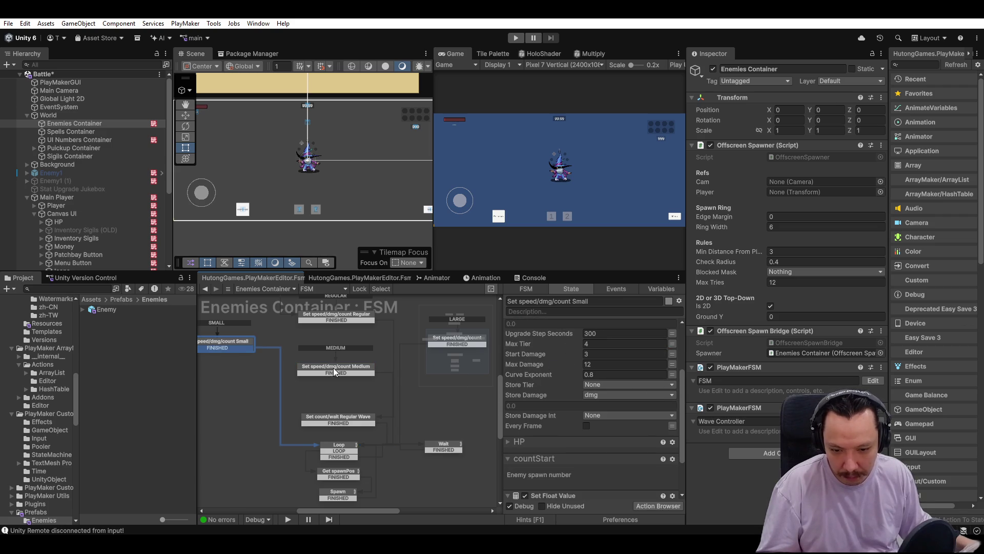
Delete Medium's old Float Operator and 'dmg = dmgOriginal * difficulty' damage actions.
left_click(334, 369)
scroll(590, 396, "down", 3)
left_click(549, 343)
scroll(555, 373, "down", 2)
left_click(549, 366, "shift")
key("Delete")
scroll(599, 383, "up", 5)
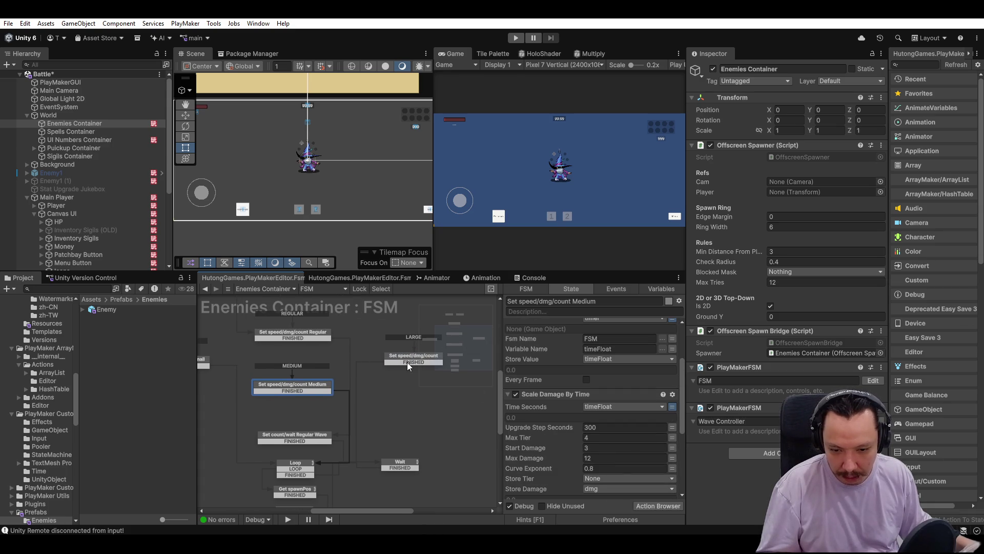
Re-check the LARGE, Medium and Small tier states' remaining actions.
left_click(403, 361)
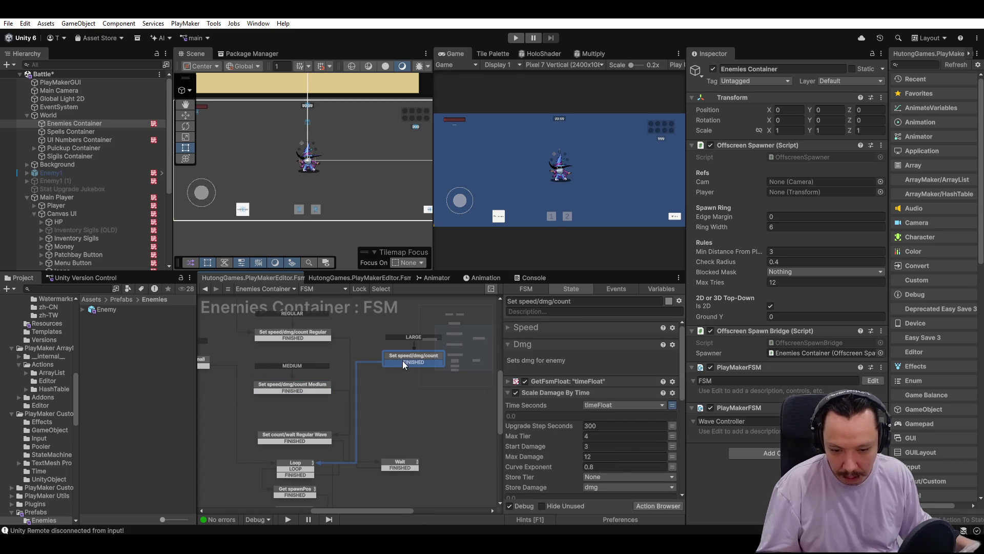
left_click(295, 389)
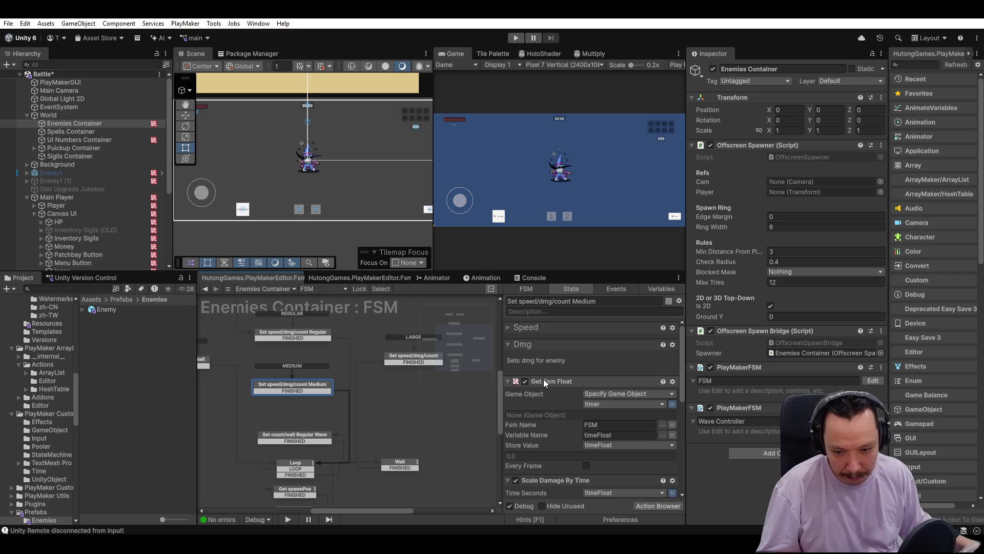
left_click(506, 380)
scroll(618, 381, "down", 1)
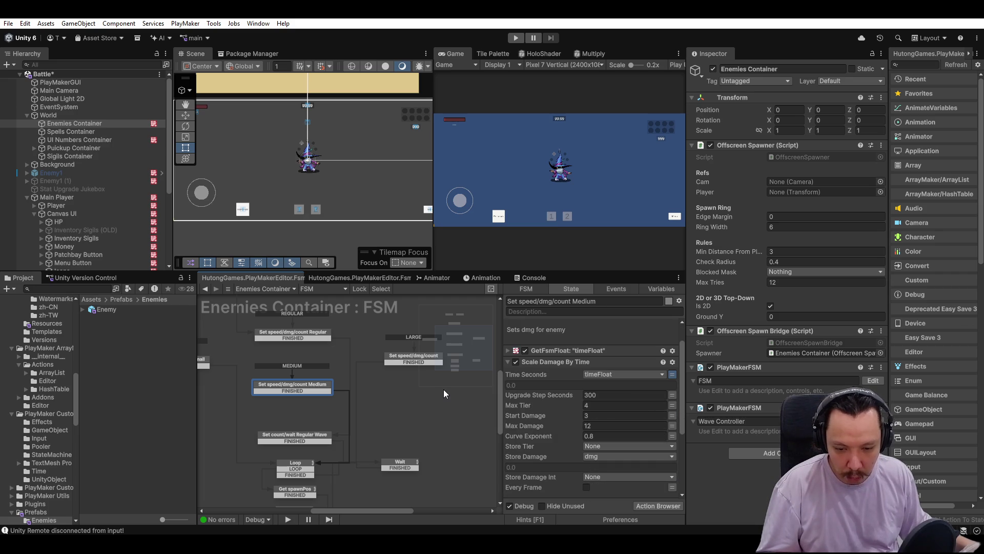
left_click(205, 361)
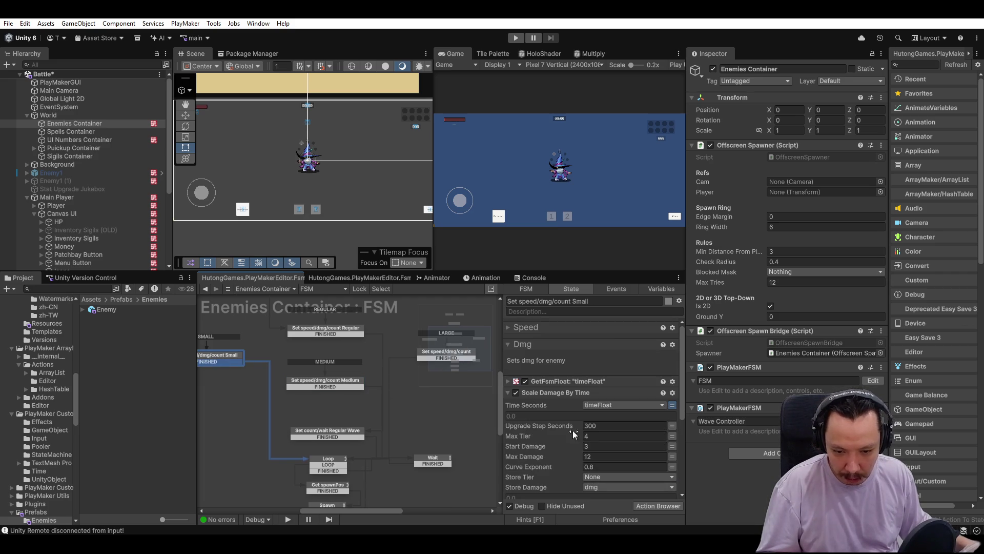
Set Small's Max Tier to 5, Medium's Start Damage to 6, and Large's Max Damage to 15.
left_click(657, 440)
type("5")
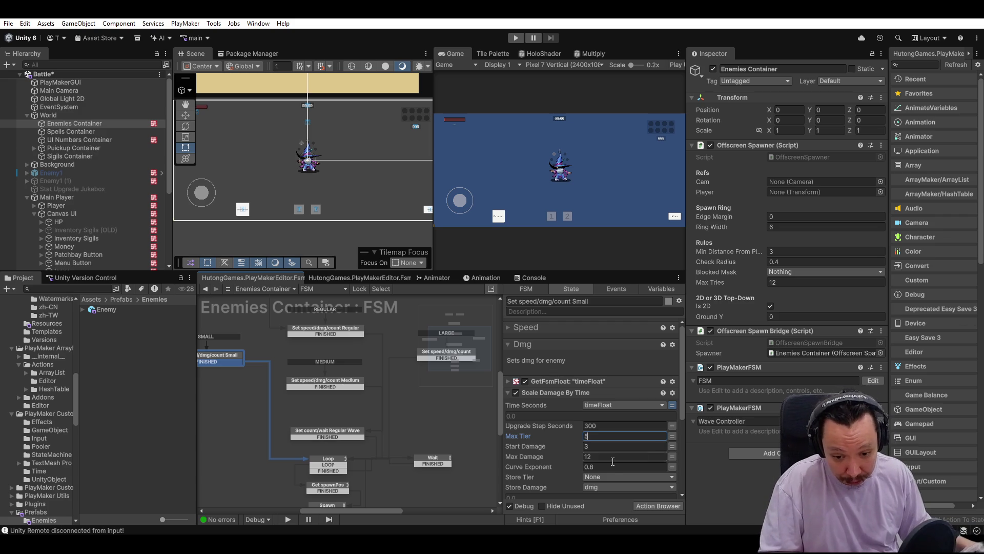
left_click(346, 381)
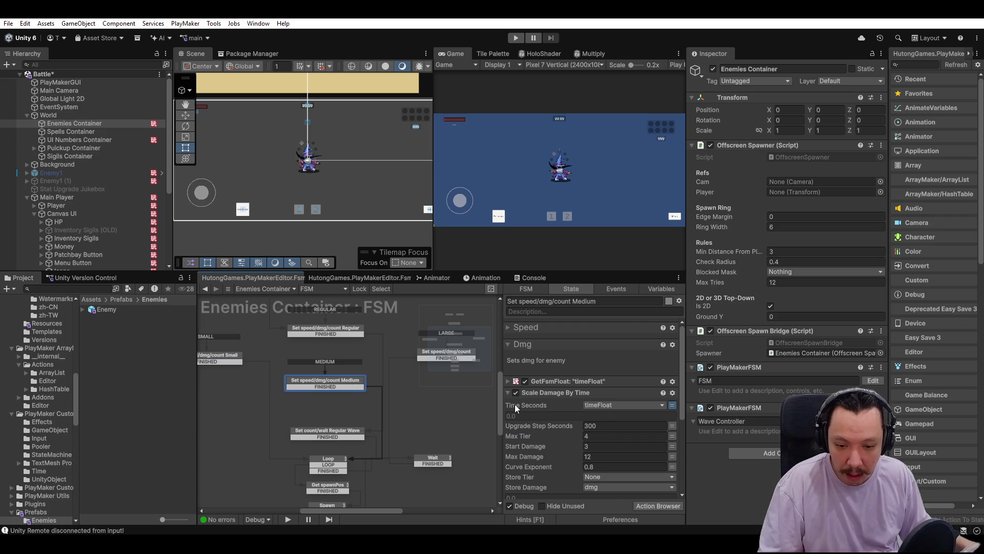
type("6")
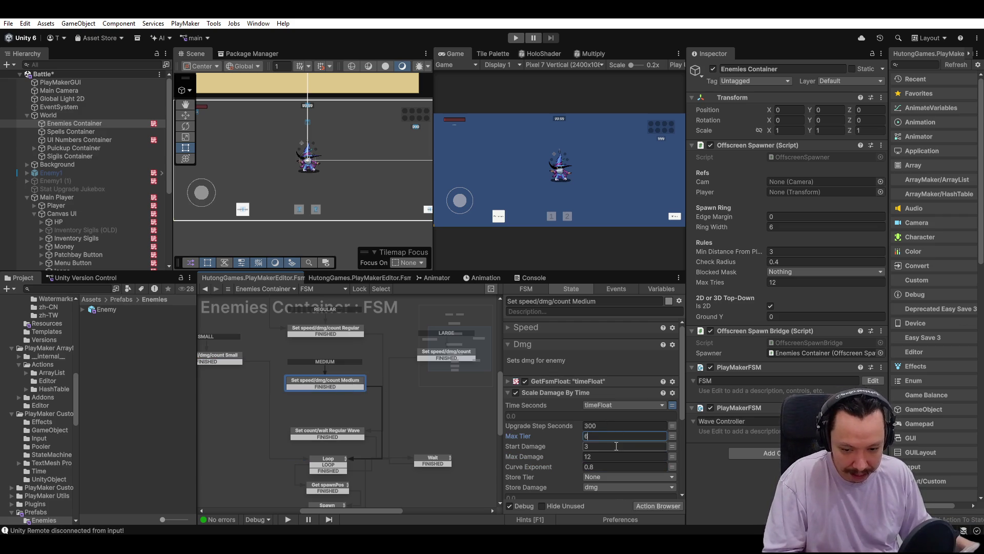
left_click(607, 457)
left_click(398, 353)
left_click(613, 457)
type("5")
left_click(605, 436)
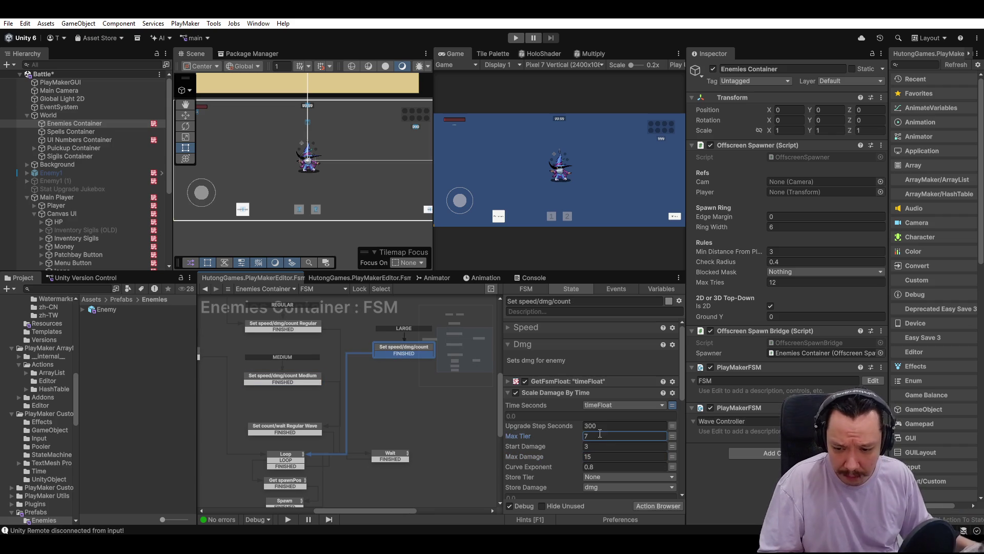
Set Max Tier to 4 in both the Large and Medium tier states.
left_click(292, 382)
left_click(397, 350)
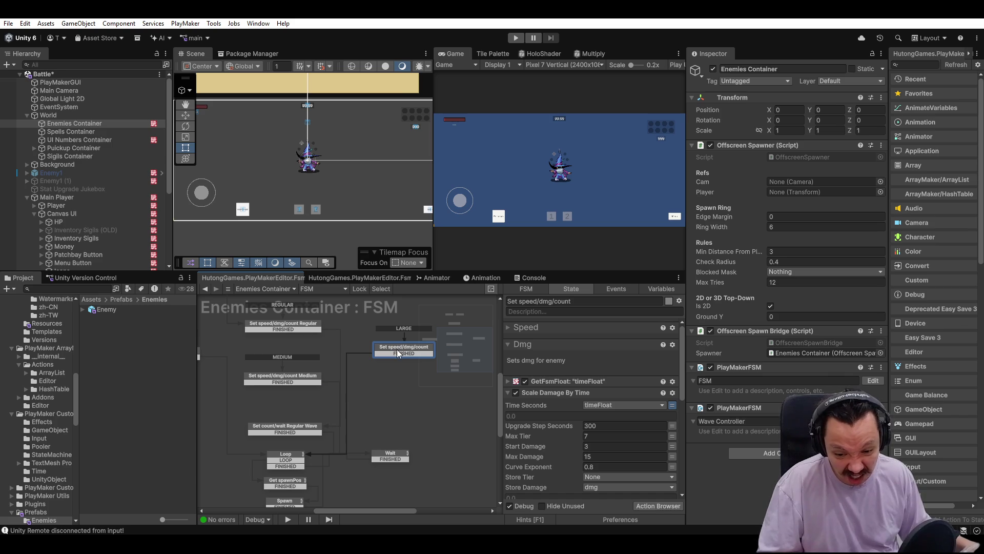
left_click(601, 437)
type("4")
left_click(292, 377)
left_click(597, 445)
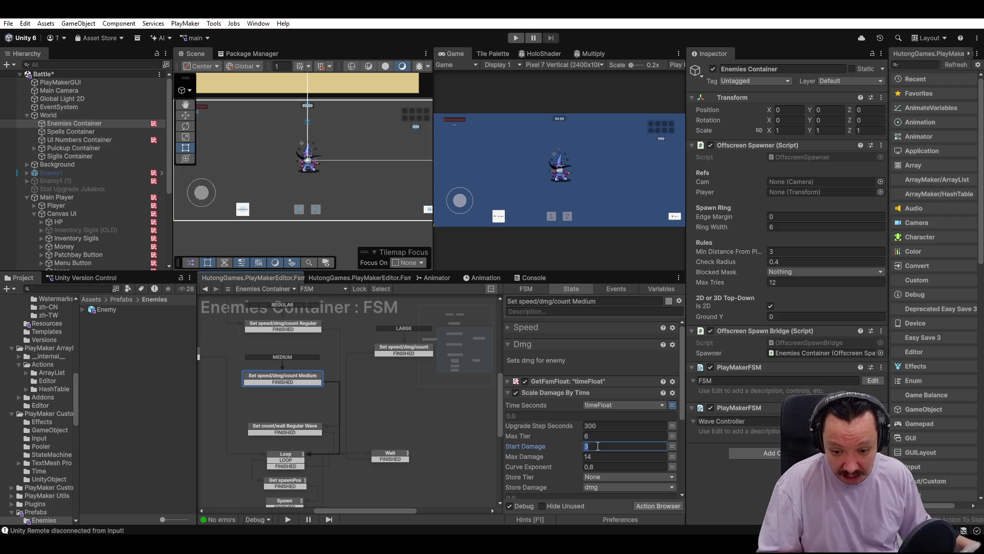
key("shift+Tab")
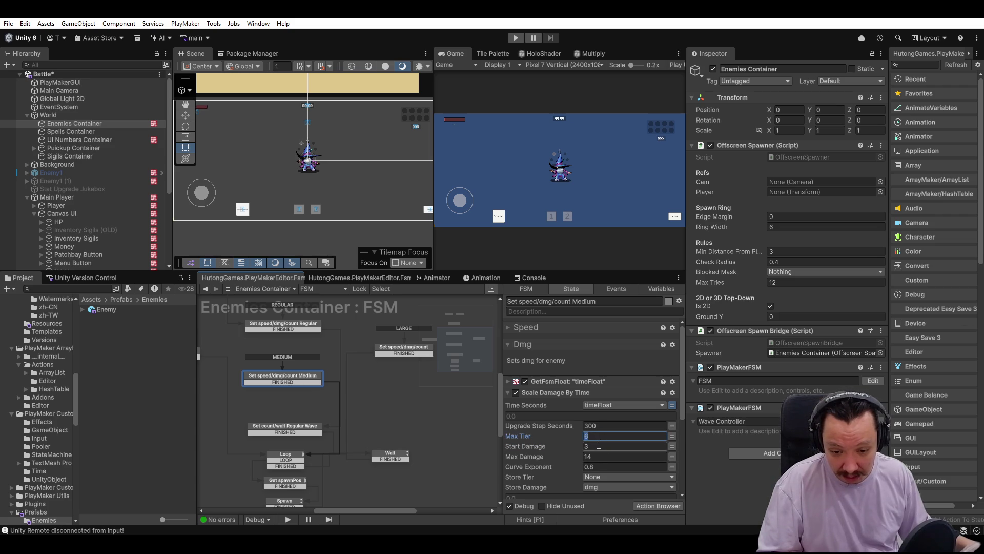
type("4")
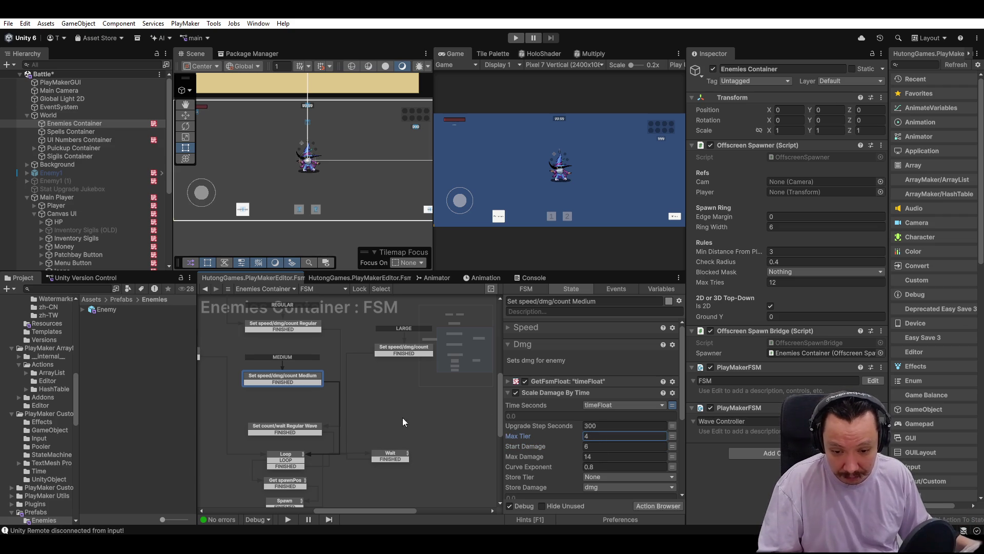
left_click_drag(245, 374, 316, 367)
left_click(263, 352)
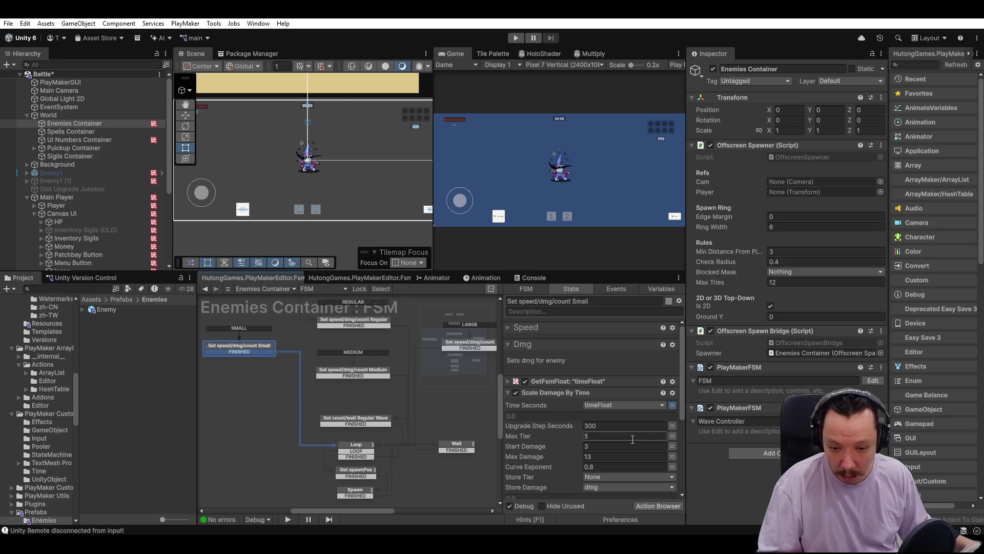
Set the Small tier state's Start Damage to 4 and its Max Tier, checking against the Regular state's values.
left_click(599, 447)
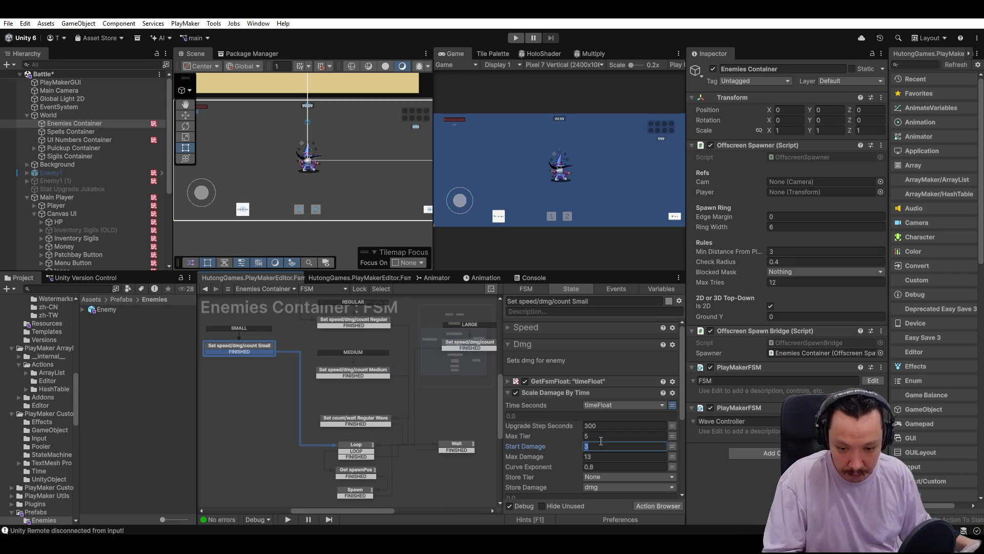
type("5")
left_click(602, 436)
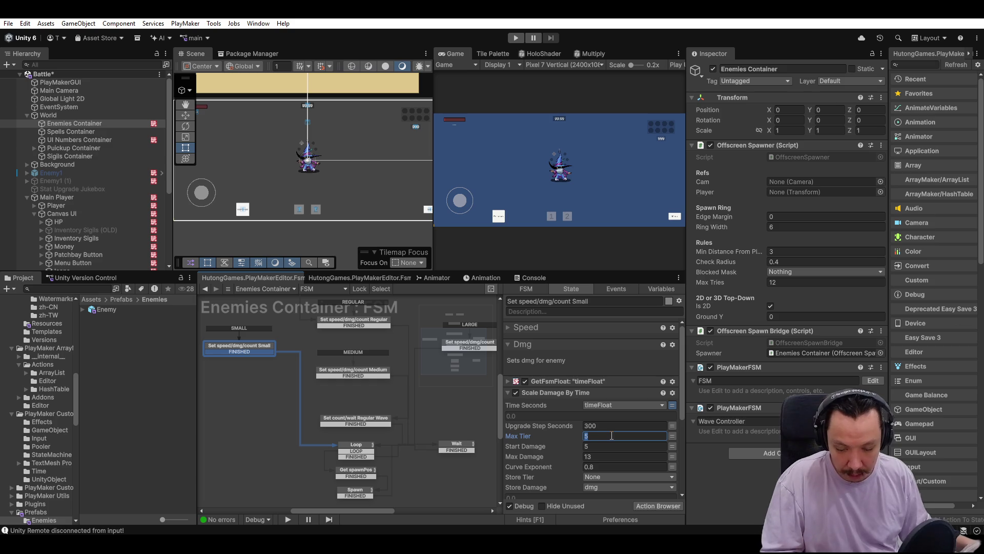
type("3")
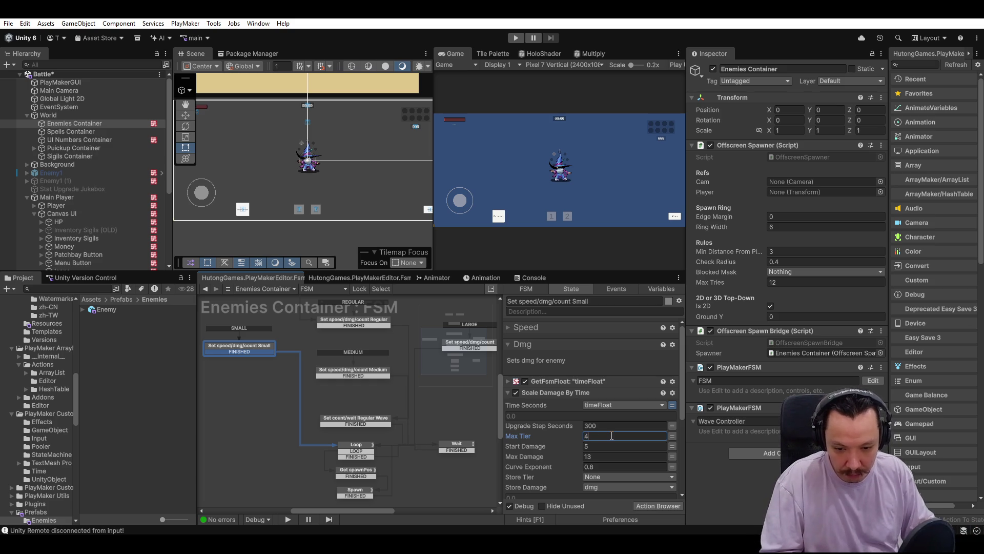
left_click(347, 321)
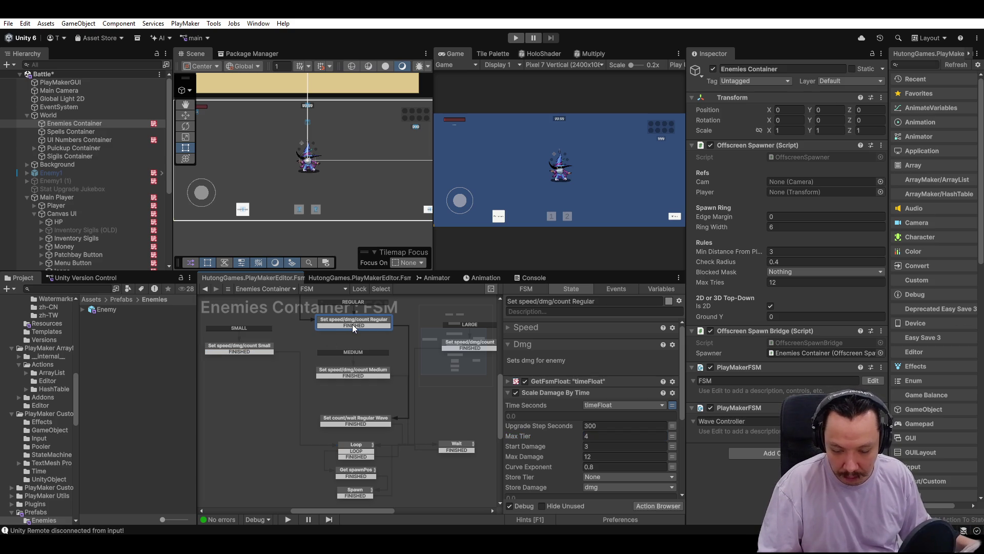
left_click(250, 349)
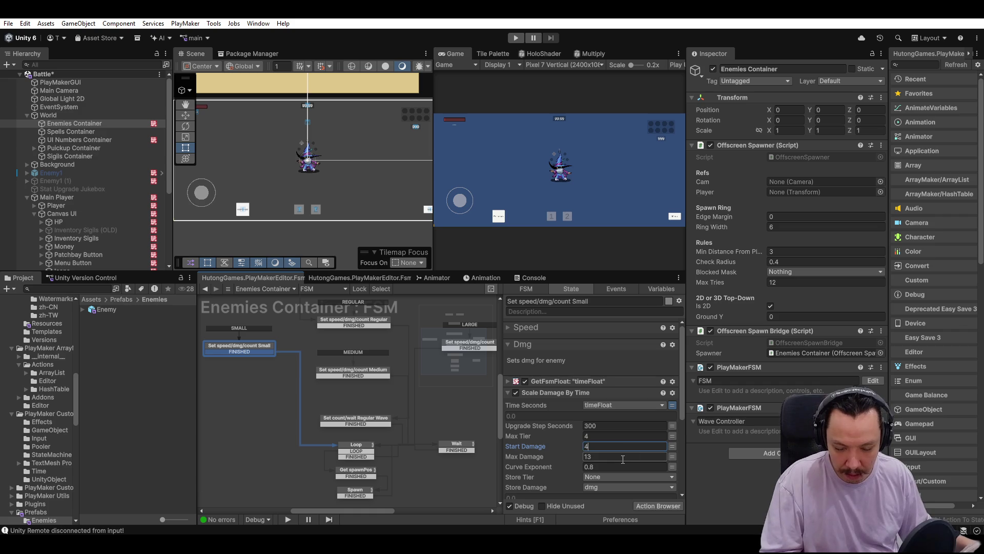
left_click(368, 323)
left_click(250, 351)
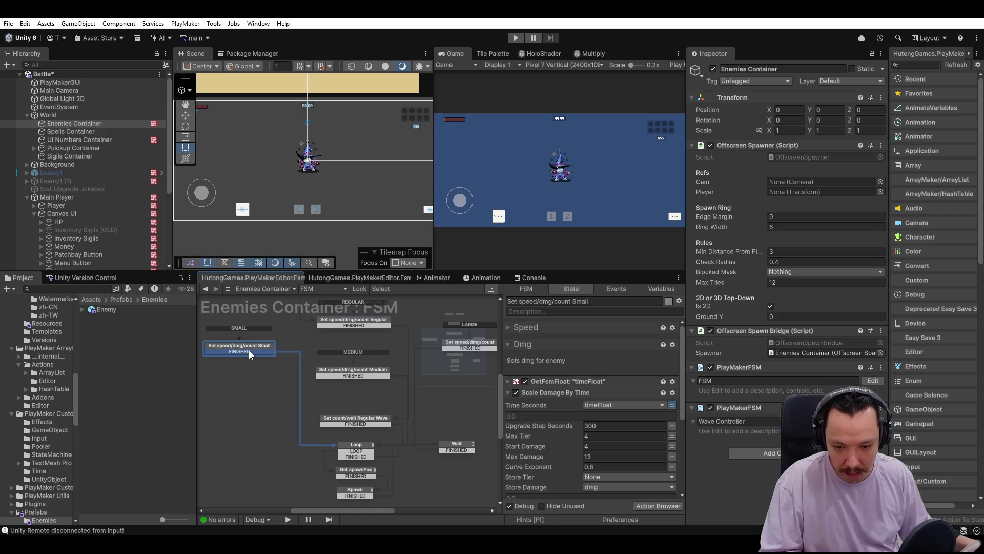
left_click(350, 322)
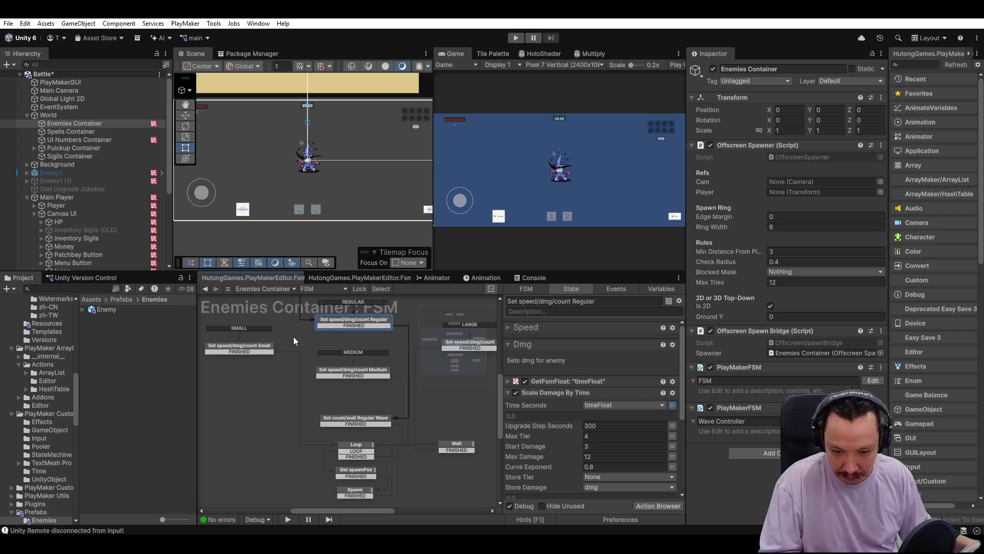
left_click(269, 346)
Set Start Damage to 5 on the Medium tier state and 6 on the Large one, then review Medium.
left_click(371, 374)
left_click(603, 447)
left_click_drag(413, 389, 353, 401)
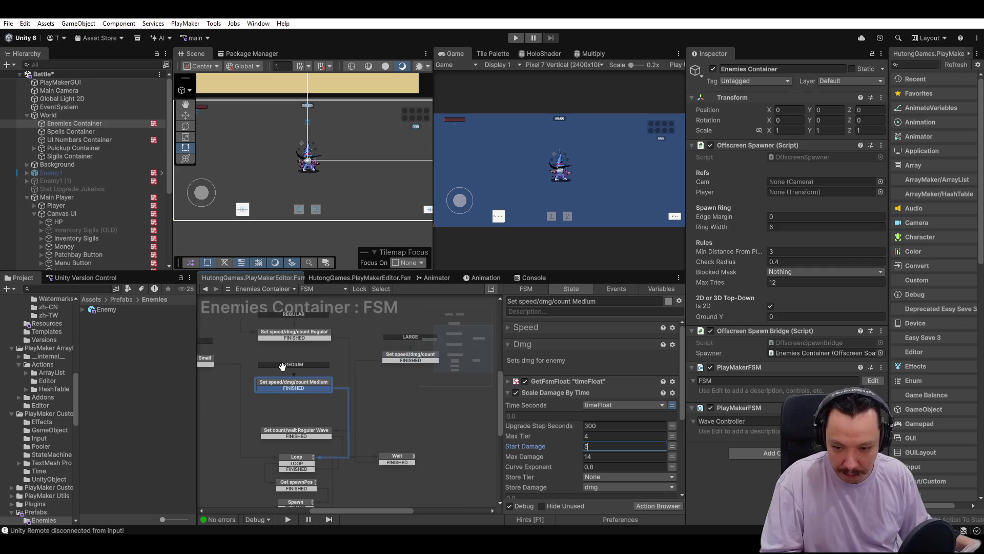
left_click(396, 359)
left_click(600, 447)
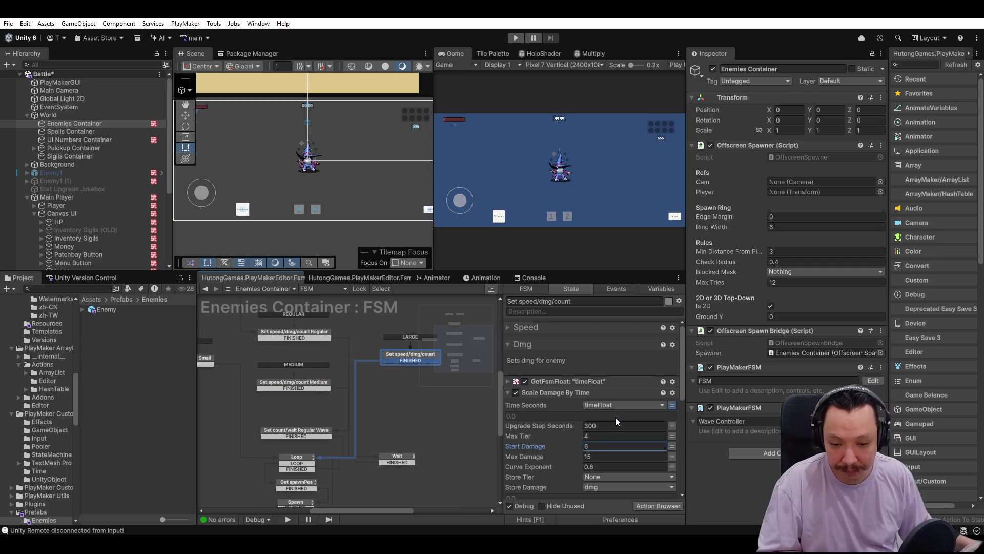
left_click(302, 385)
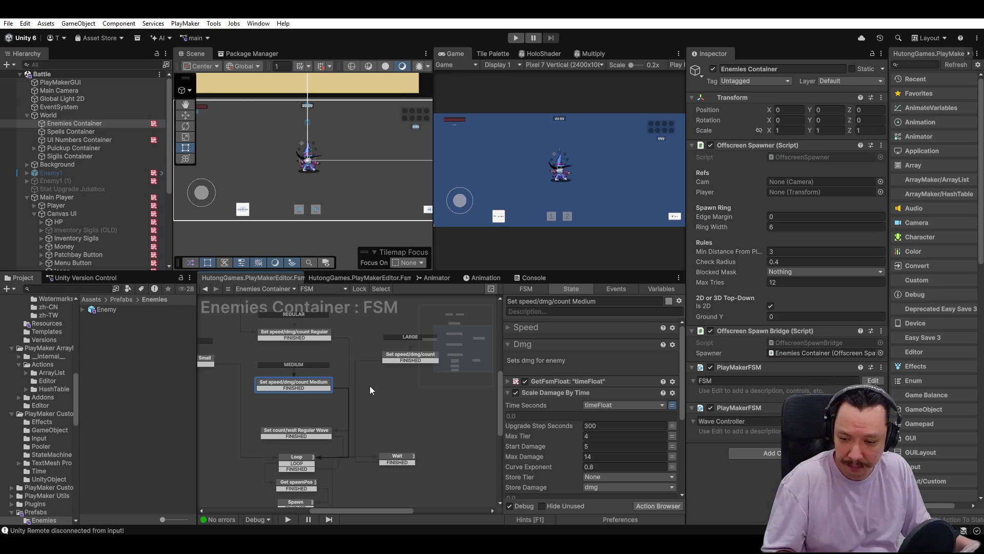
scroll(362, 385, "down", 3)
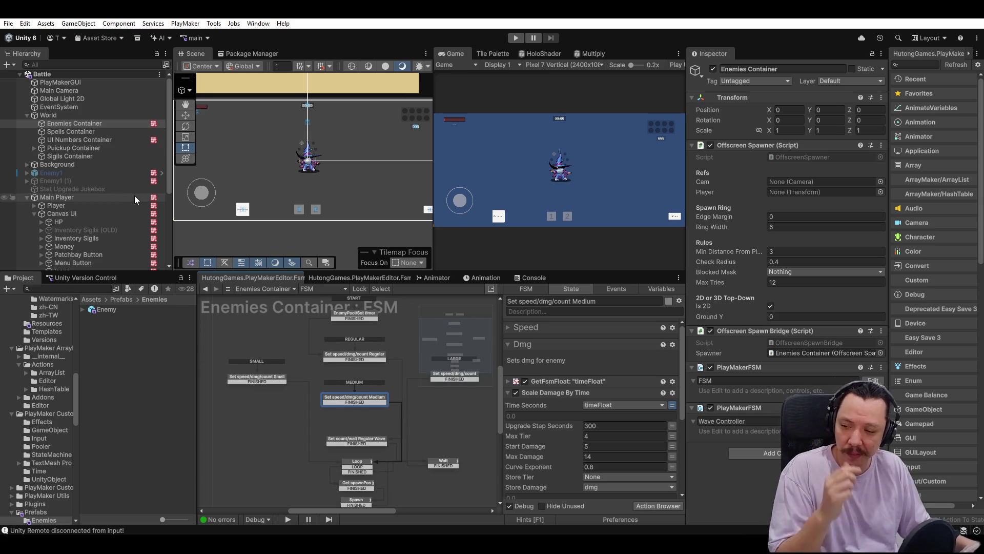
scroll(308, 184, "down", 3)
left_click_drag(305, 183, 309, 220)
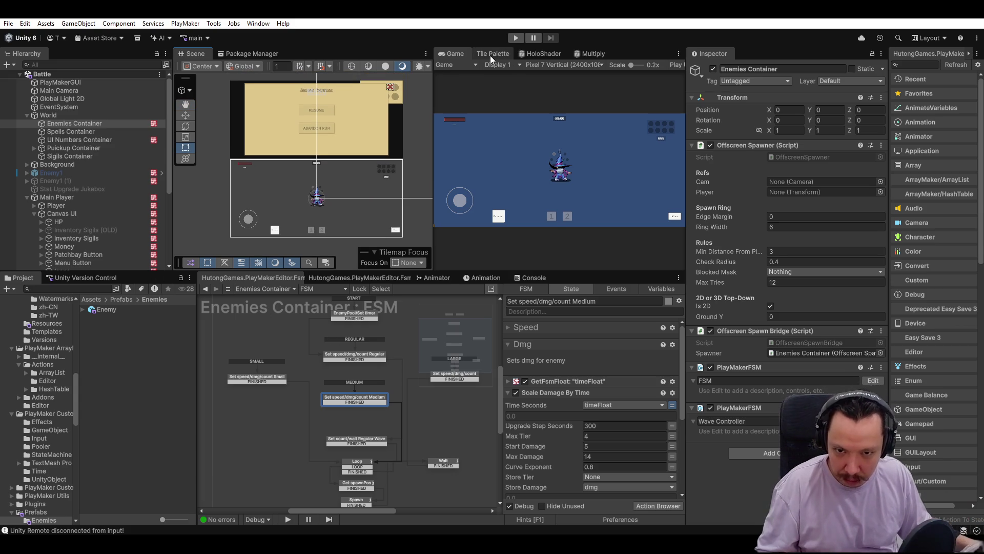
Run the game with Ctrl+P until the MEDIUM WAVE INCOMING banner shows, then stop play mode.
left_click(460, 65)
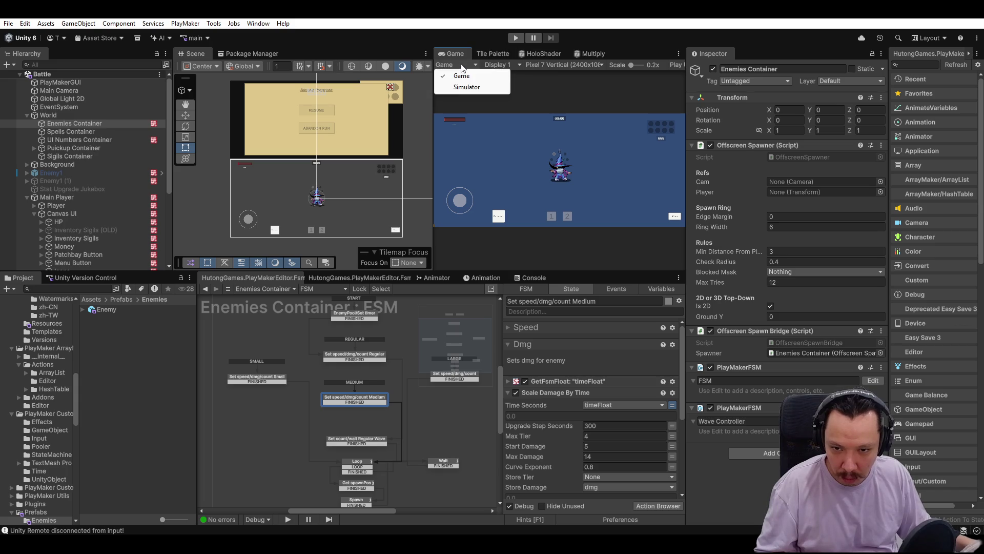
key("ctrl+p")
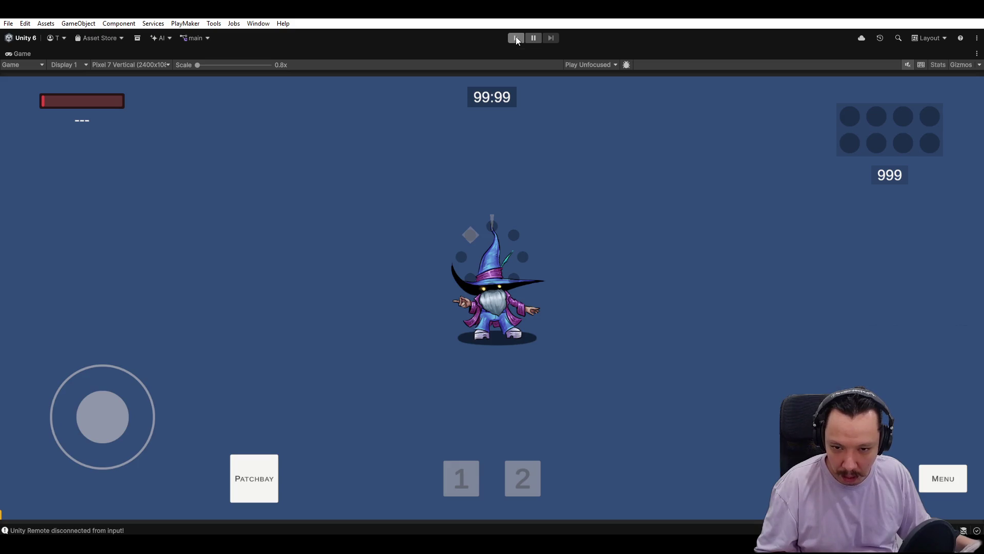
left_click(516, 37)
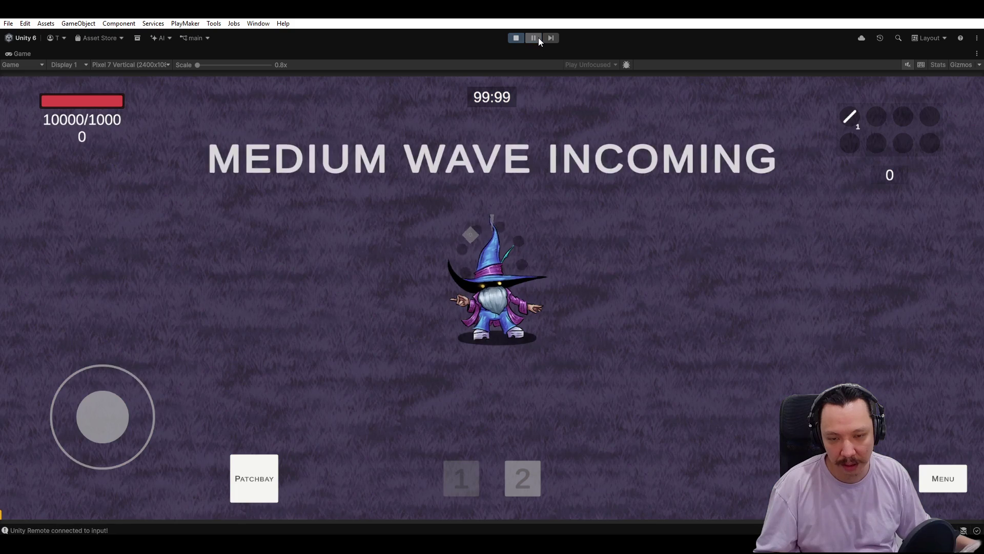
left_click(515, 38)
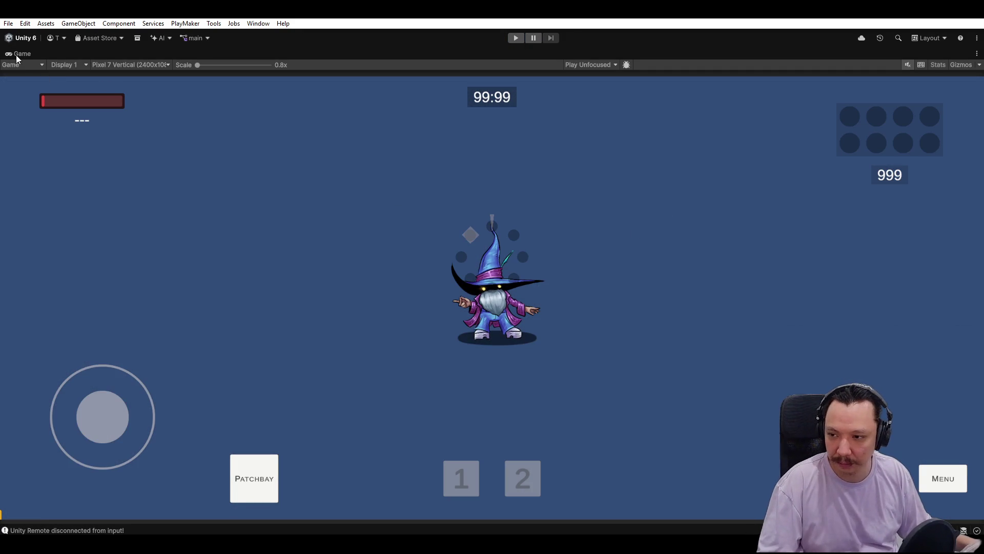
Change Timer 2's timeFloat variable value from 900 to 0 and start the game again.
double_click(16, 54)
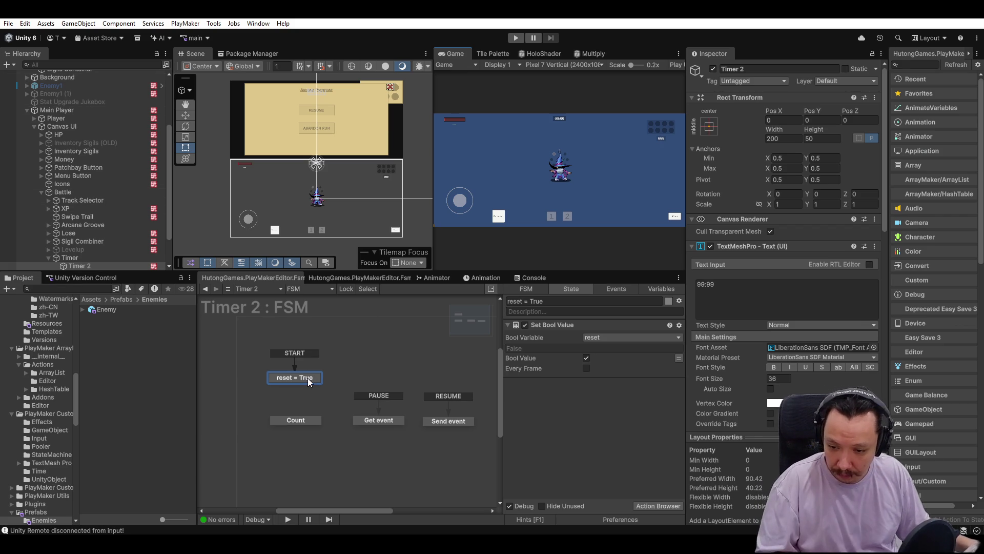
left_click(348, 278)
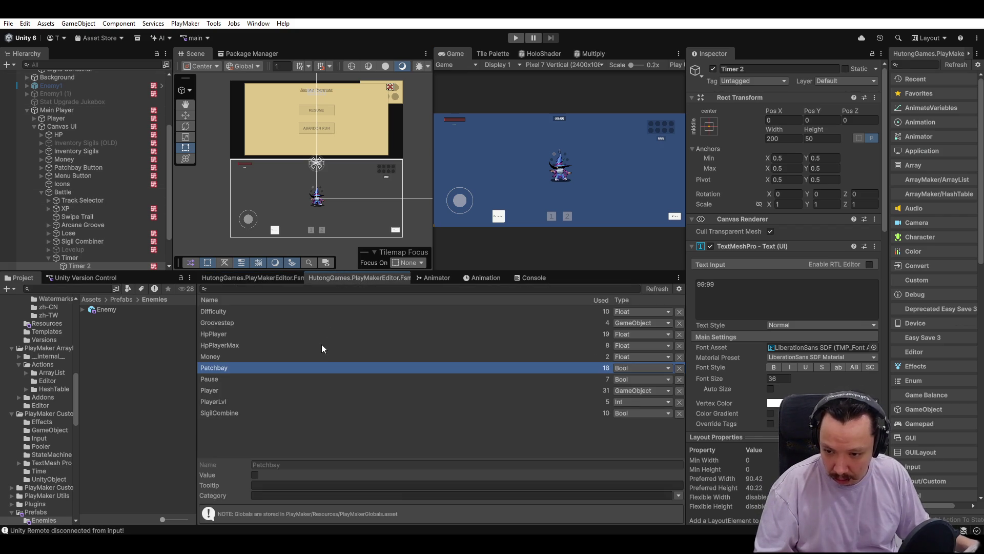
left_click(263, 277)
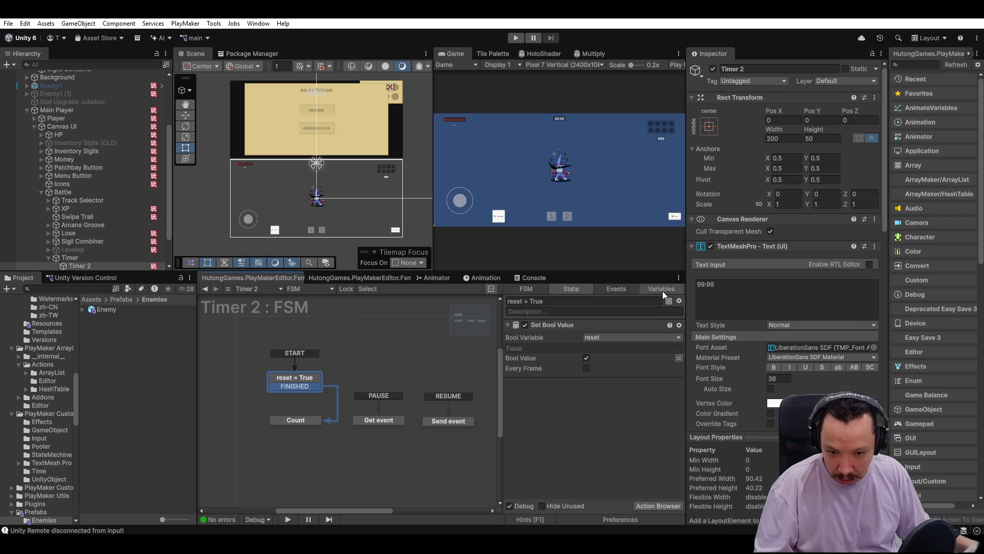
left_click(661, 288)
left_click(538, 357)
left_click(594, 465)
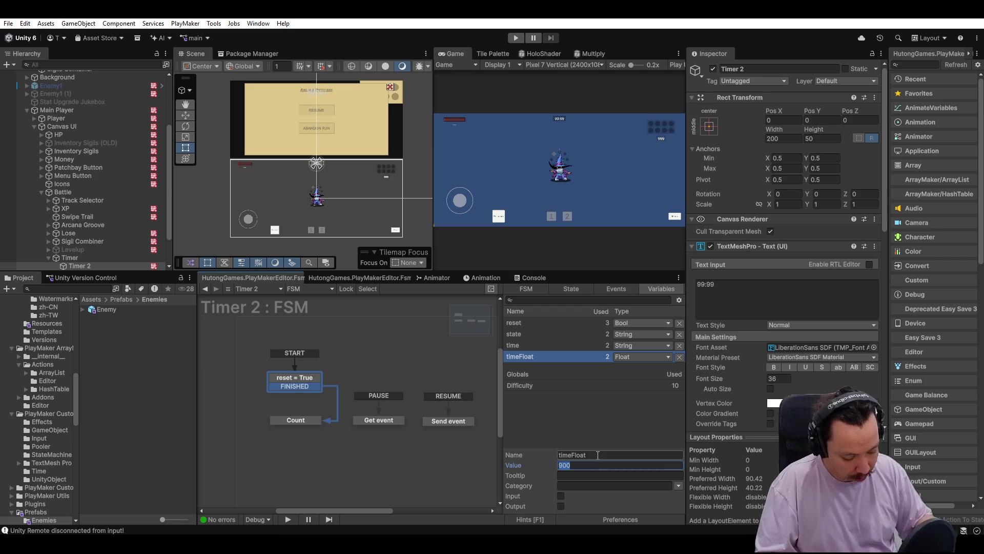
type("0")
key("Return")
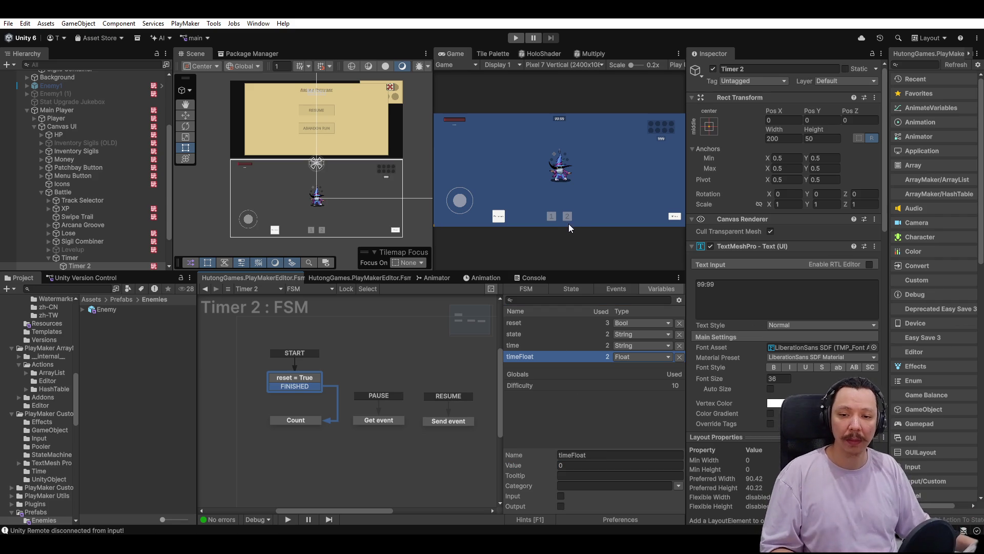
left_click(515, 38)
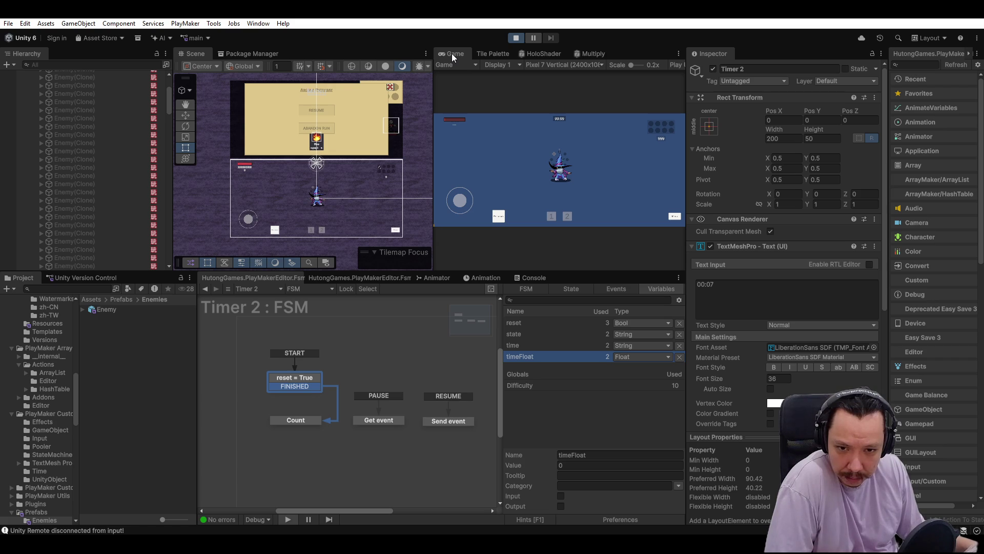
Maximize the Game view and watch the timer count up from 00:00.
double_click(452, 54)
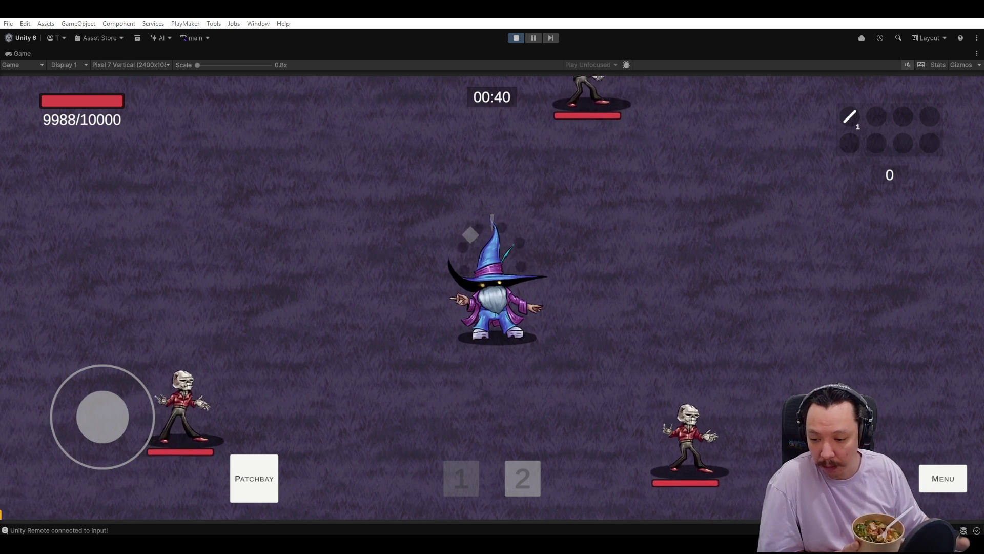
mouse_move(117, 546)
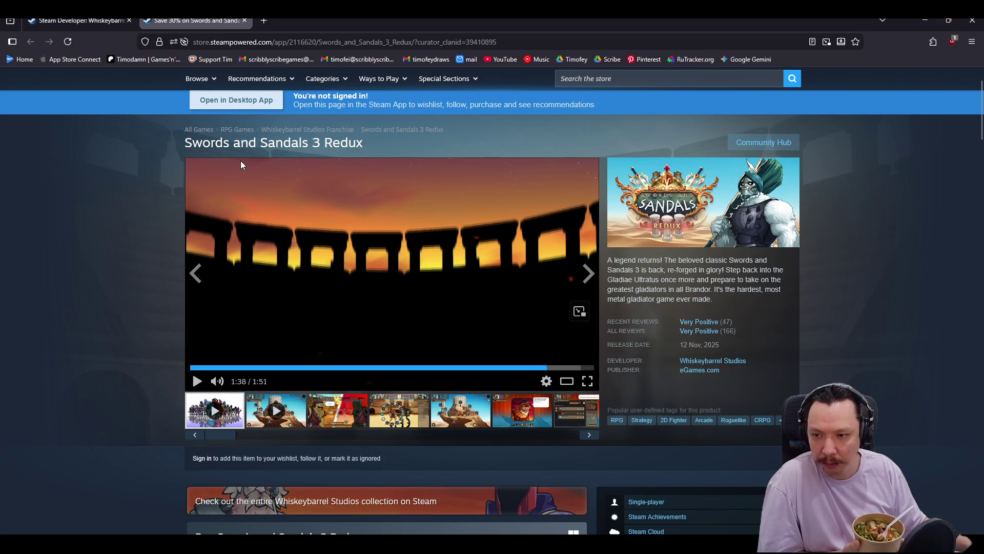
Close the Firefox window with the Swords and Sandals 3 Redux Steam page.
left_click(970, 21)
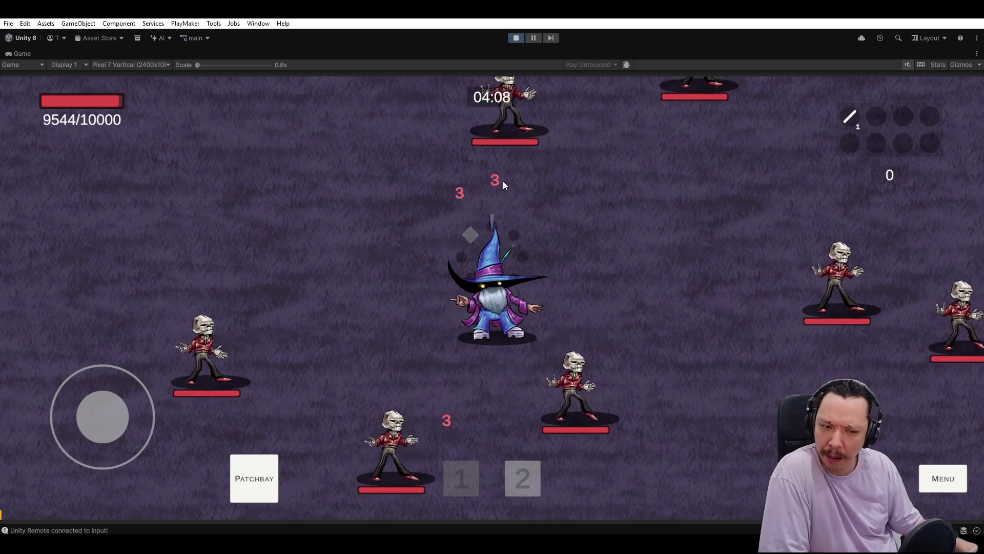
left_click(531, 39)
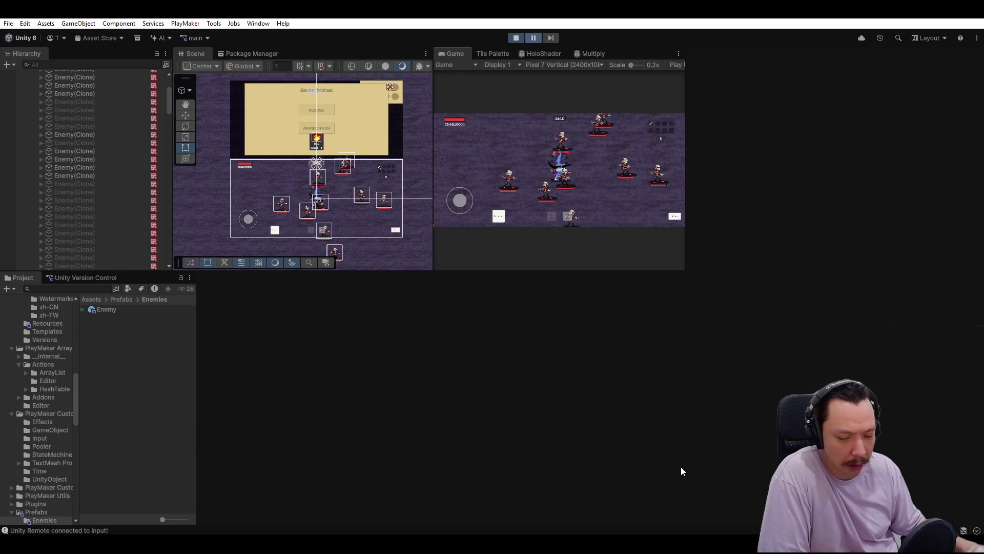
Toggle Pause to show the editor panels and inspect Timer 2's Count state and timeFloat.
left_click(532, 38)
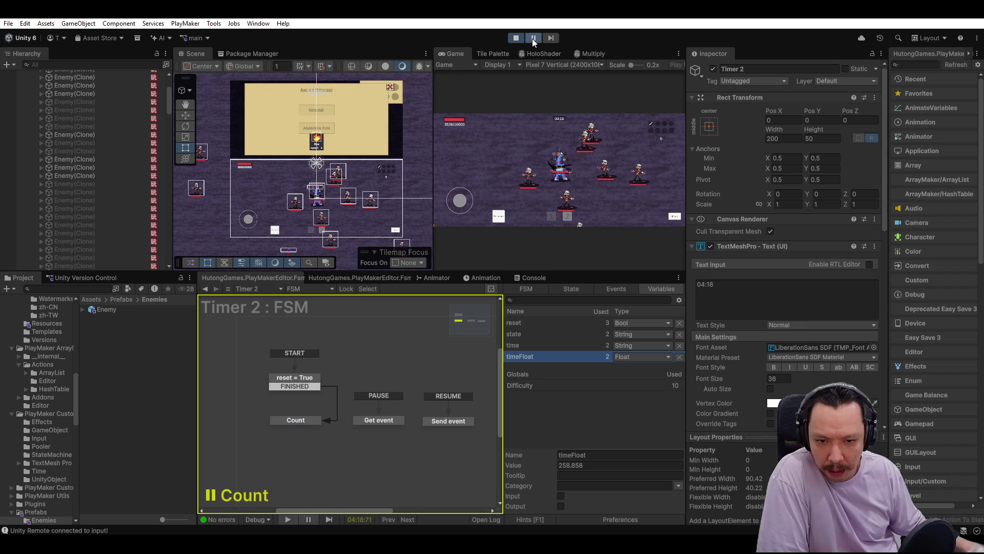
left_click(533, 39)
left_click(533, 39)
Pause, maximize the Game view, and resume play until the green zombie wave arrives.
left_click(534, 39)
left_click(532, 38)
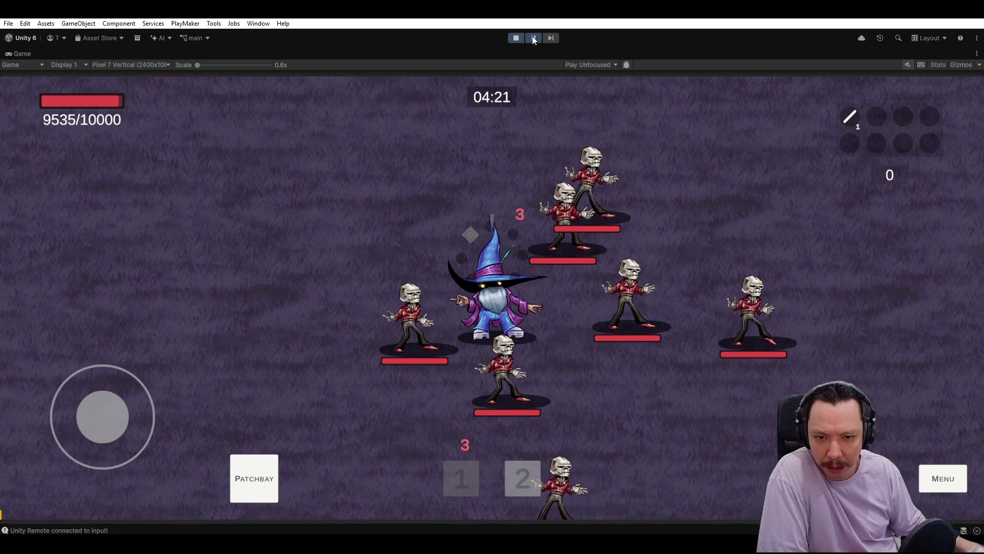
left_click(532, 37)
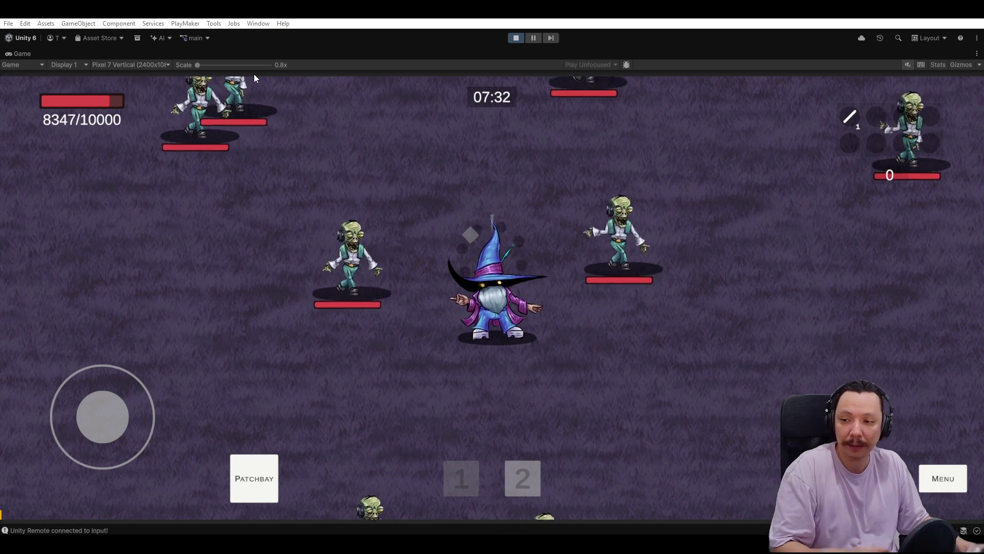
Un-maximize the Game view to restore all editor panels and clear the spine action search.
left_click_drag(14, 50, 601, 139)
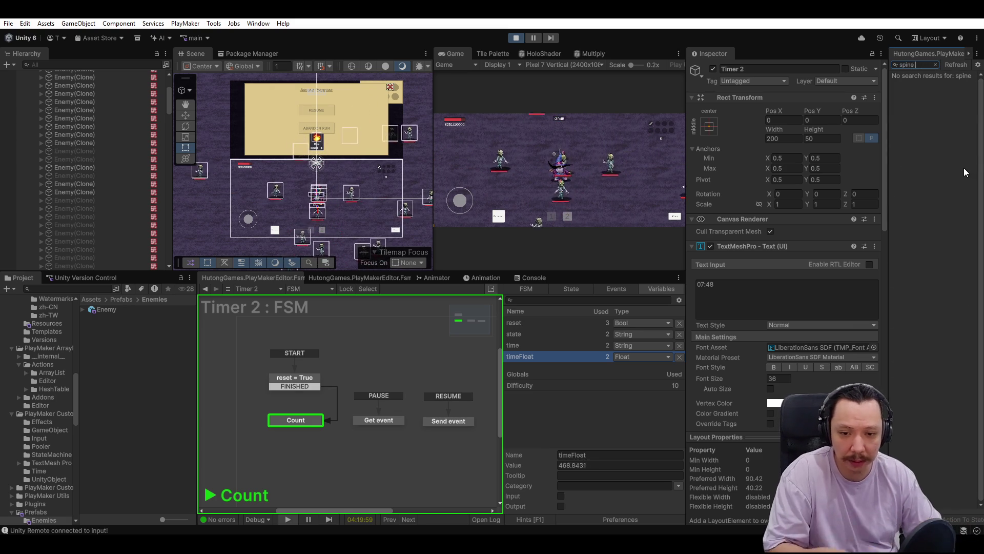
key("ctrl+a")
key("BackSpace")
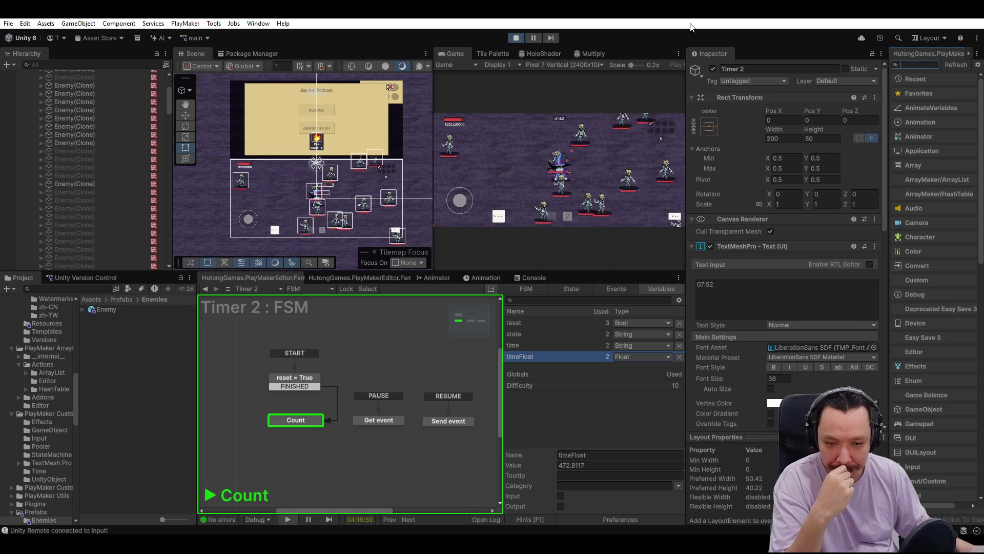
Maximize the Game tab so the running playtest fills the editor window.
double_click(456, 54)
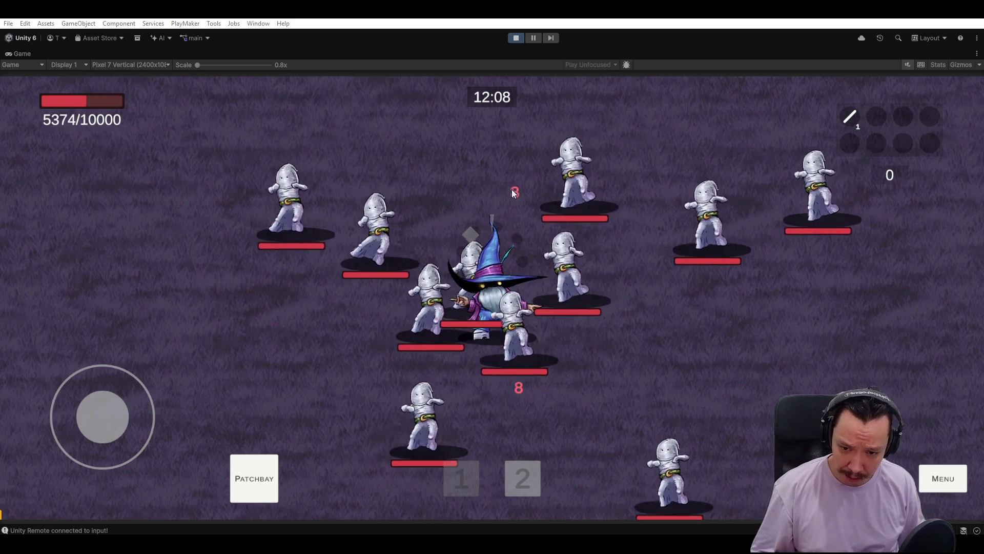
Pause the game at 12:09 and bring back the Hierarchy, Inspector and PlayMaker panels.
left_click(533, 38)
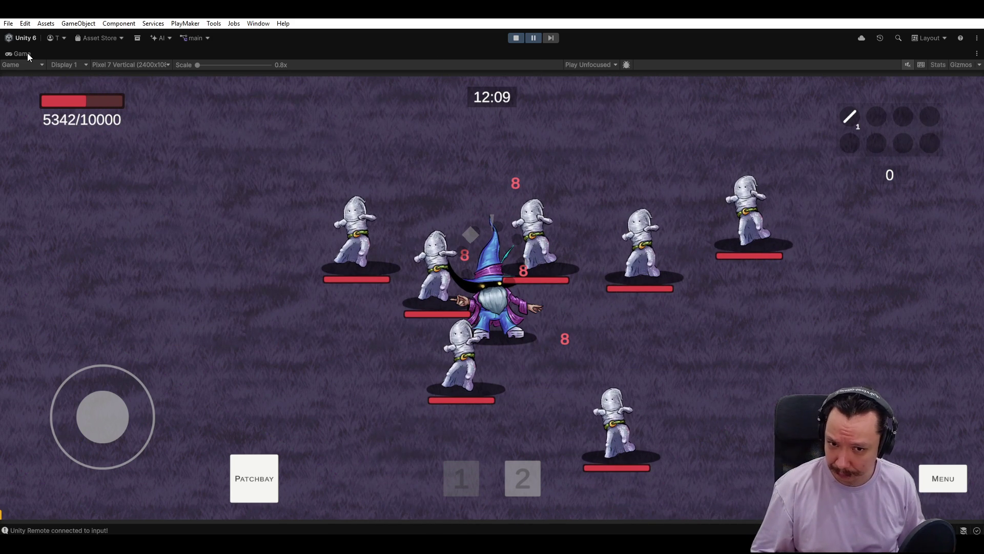
double_click(27, 54)
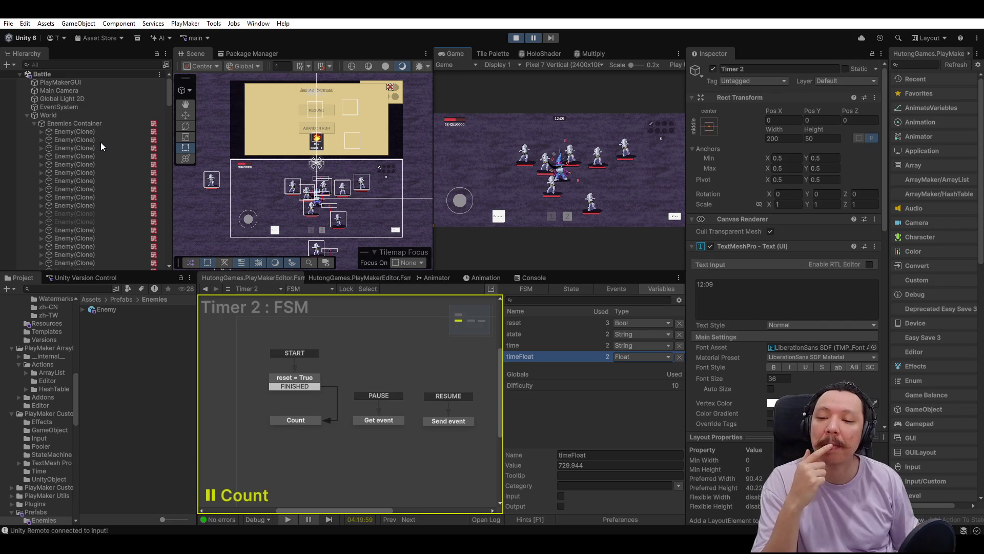
Check the LARGE tier Set speed/dmg/count state's damage-scaling actions on Enemies Container, then stop play mode.
left_click(92, 124)
left_click(330, 288)
left_click(91, 123)
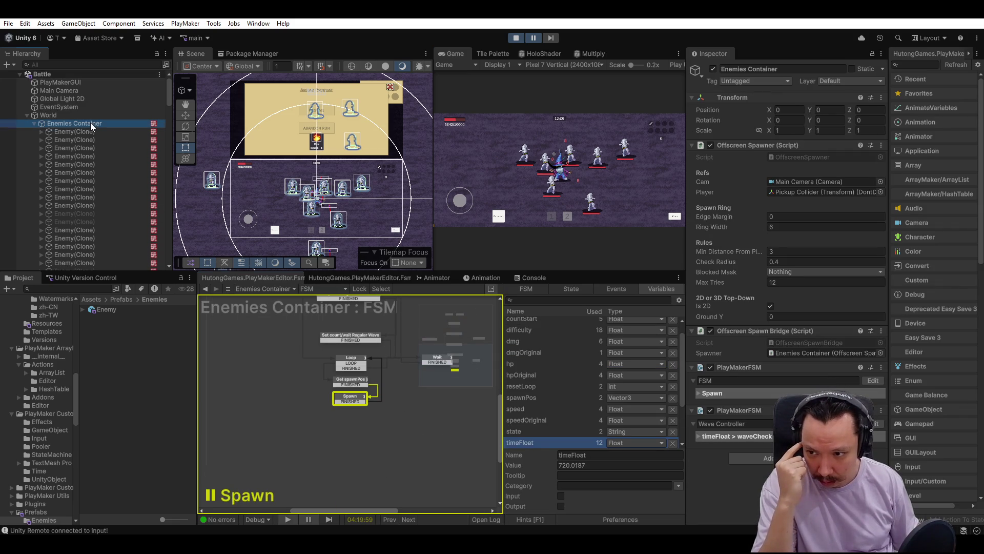
left_click(349, 390)
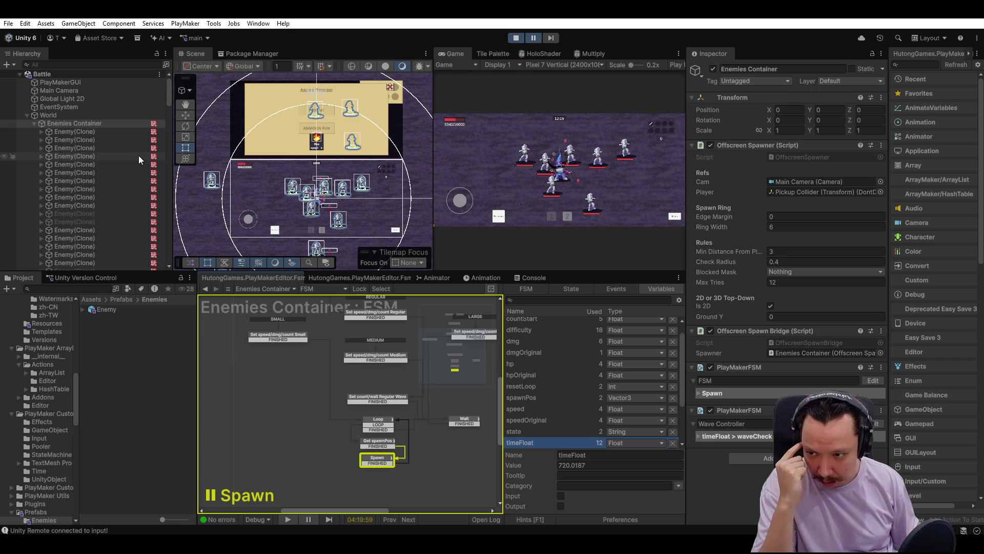
scroll(353, 389, "right", 5)
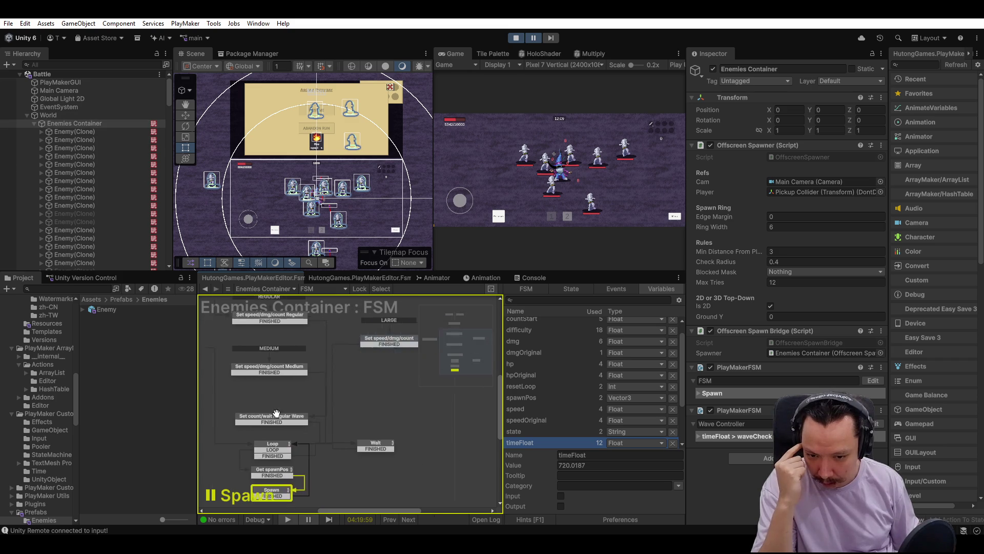
left_click(342, 356)
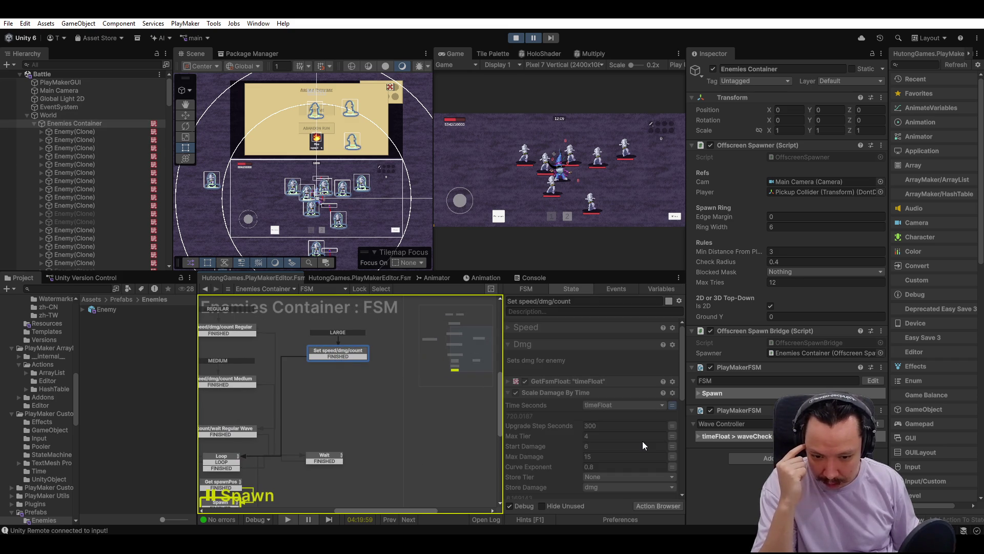
scroll(642, 441, "down", 3)
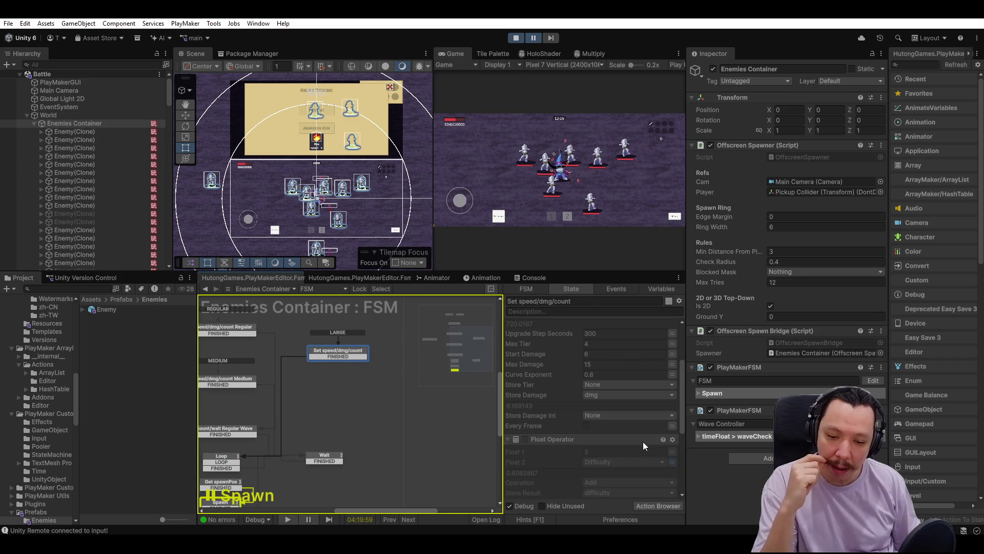
scroll(642, 441, "up", 1)
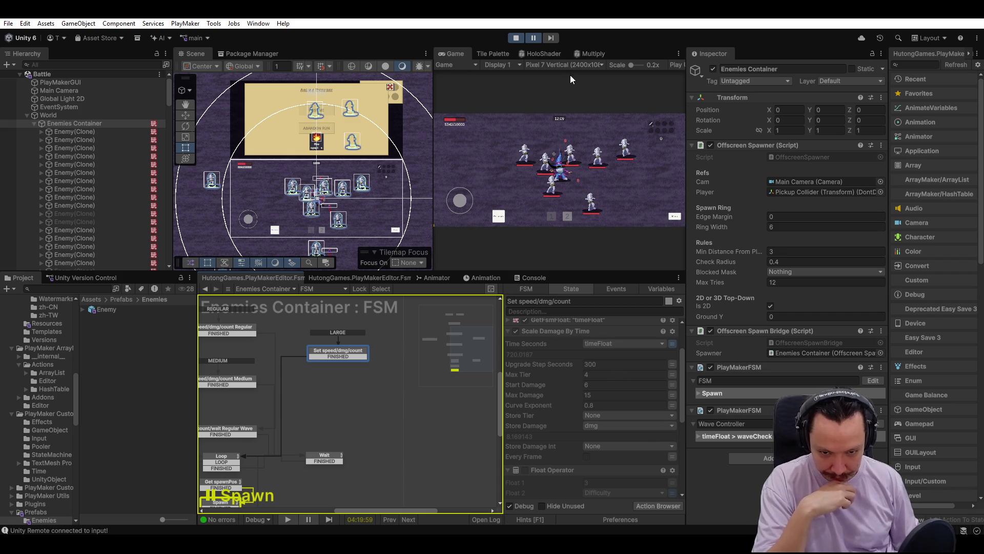
left_click(516, 41)
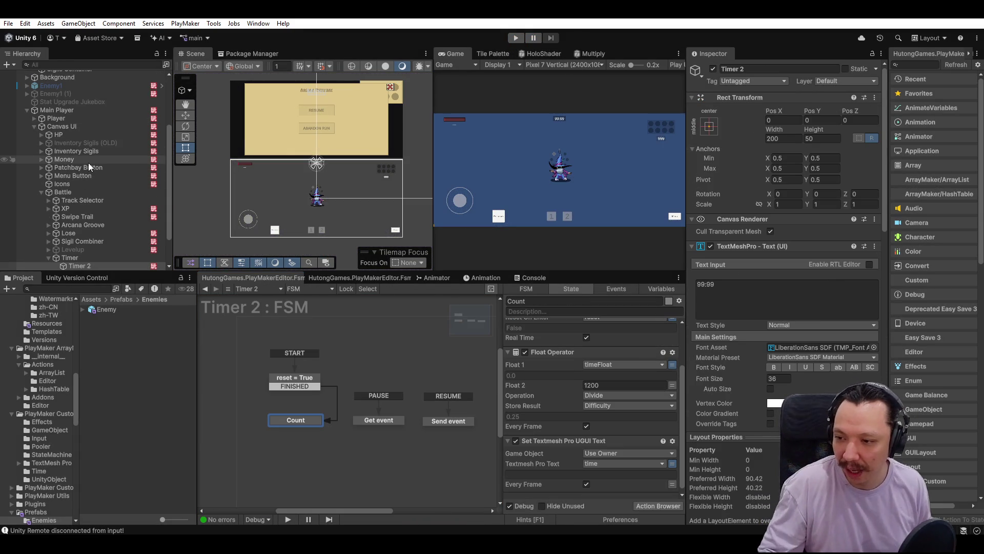
Add State 1 and paste in the LARGE tier's GetFsmFloat and Scale Damage By Time actions.
scroll(105, 156, "down", 2)
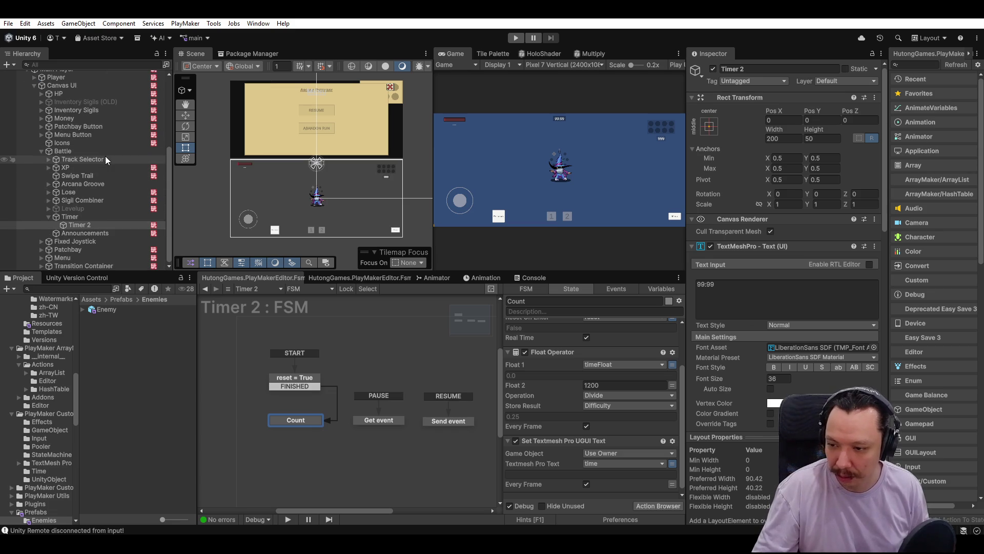
scroll(90, 138, "up", 5)
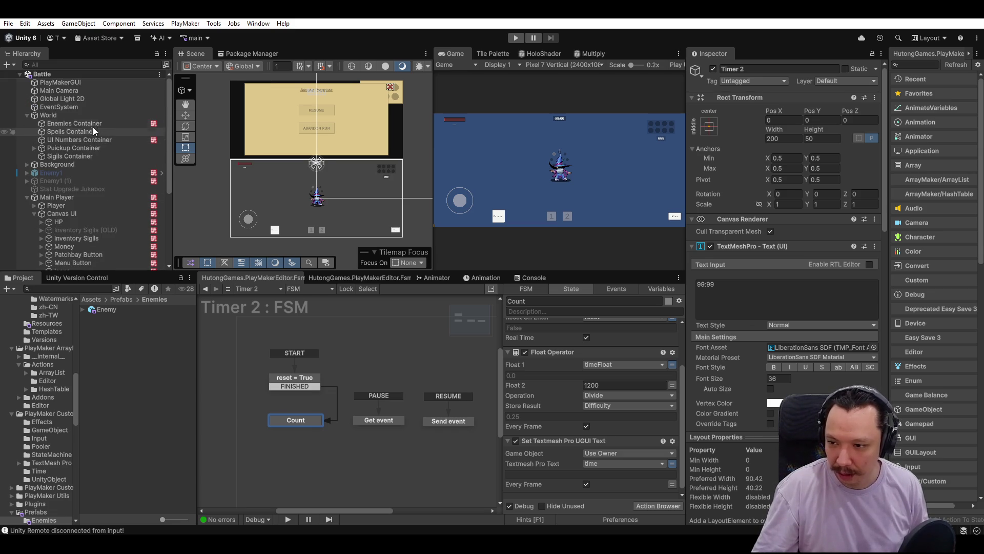
left_click(93, 123)
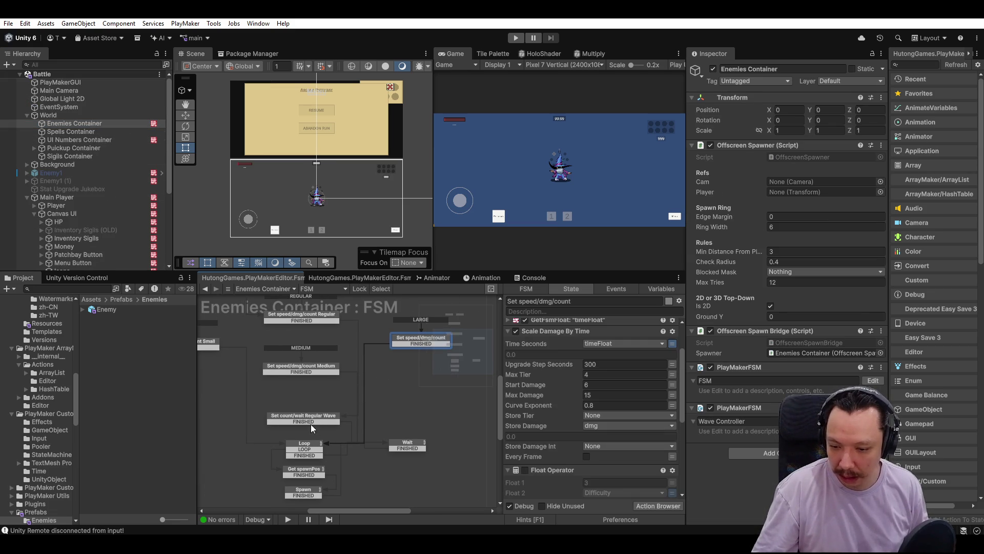
right_click(400, 395)
left_click(427, 403)
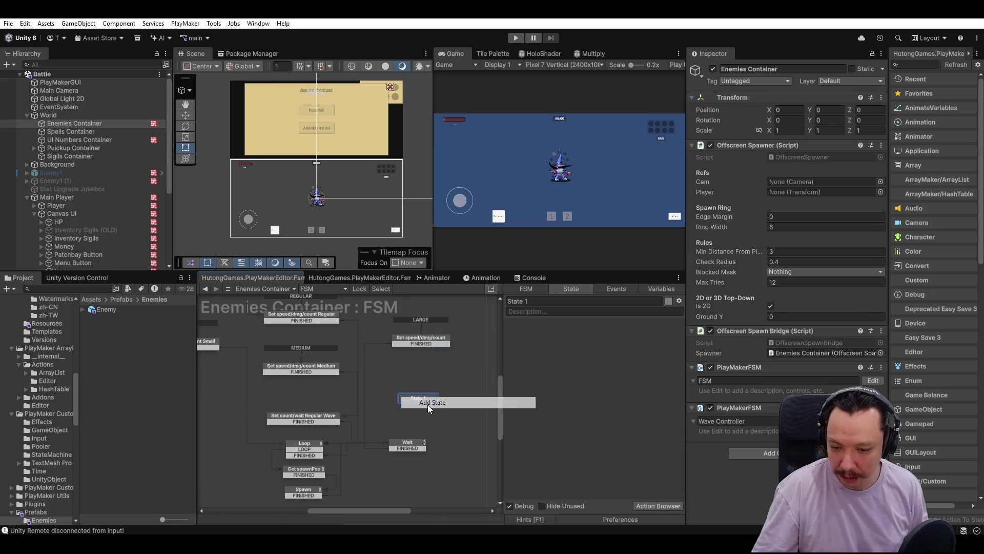
left_click(404, 343)
left_click(558, 392, "shift")
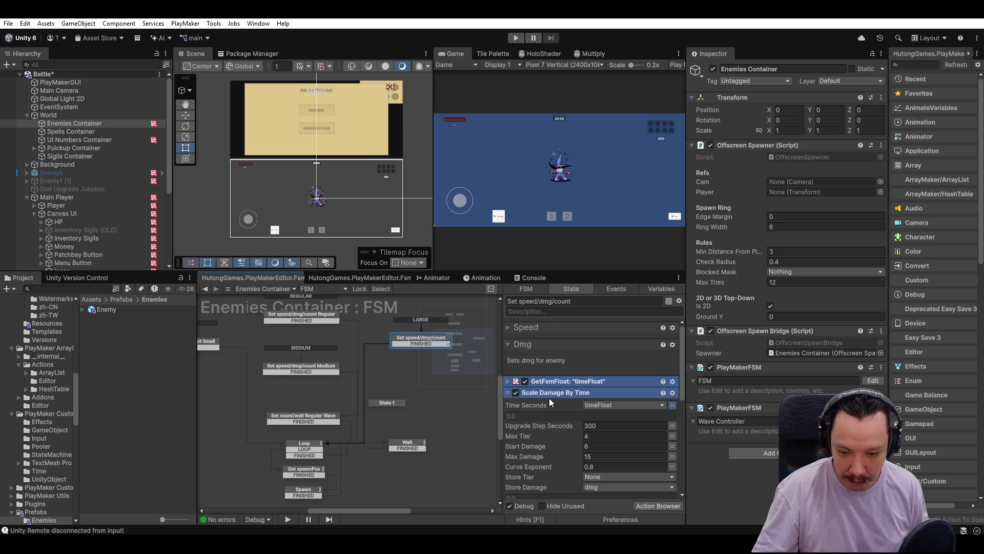
key("ctrl+c")
left_click(387, 402)
key("ctrl+v")
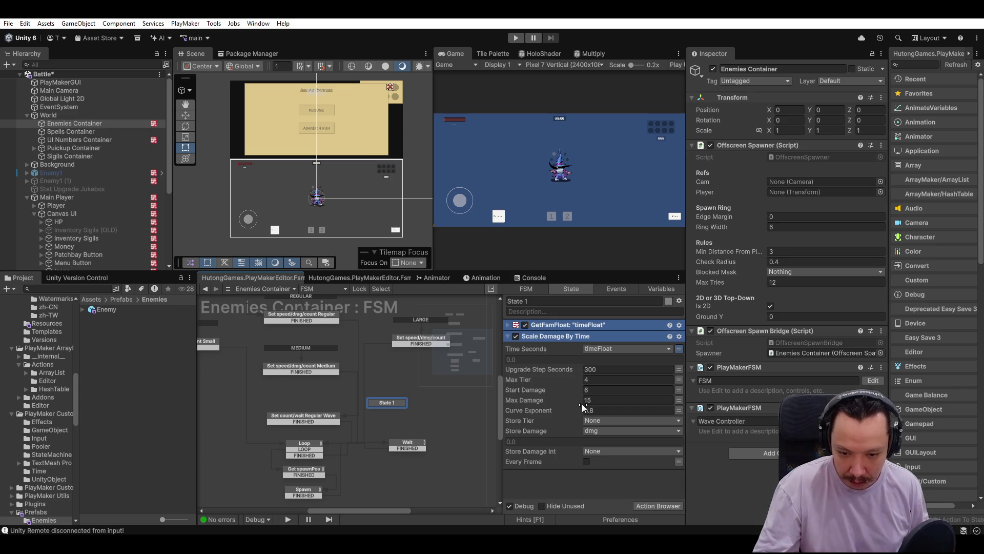
left_click(411, 339)
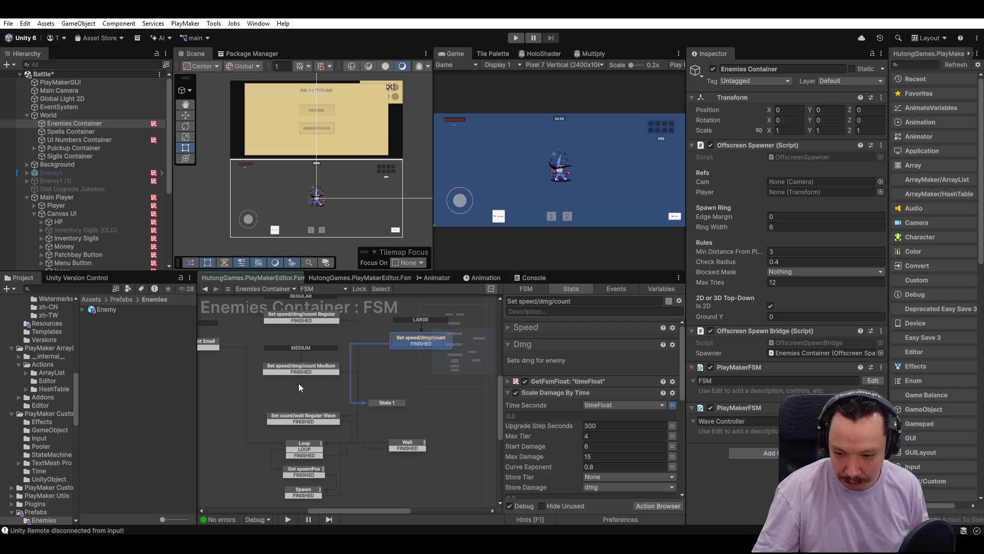
Route the Small, Medium and Regular tier FINISHED transitions into State 1, and State 1 onward to Loop.
left_click_drag(299, 373, 380, 396)
left_click_drag(210, 347, 400, 395)
mouse_move(326, 321)
left_mouse_down()
mouse_move(411, 385)
mouse_move(403, 402)
left_mouse_up()
left_click_drag(315, 417, 224, 403)
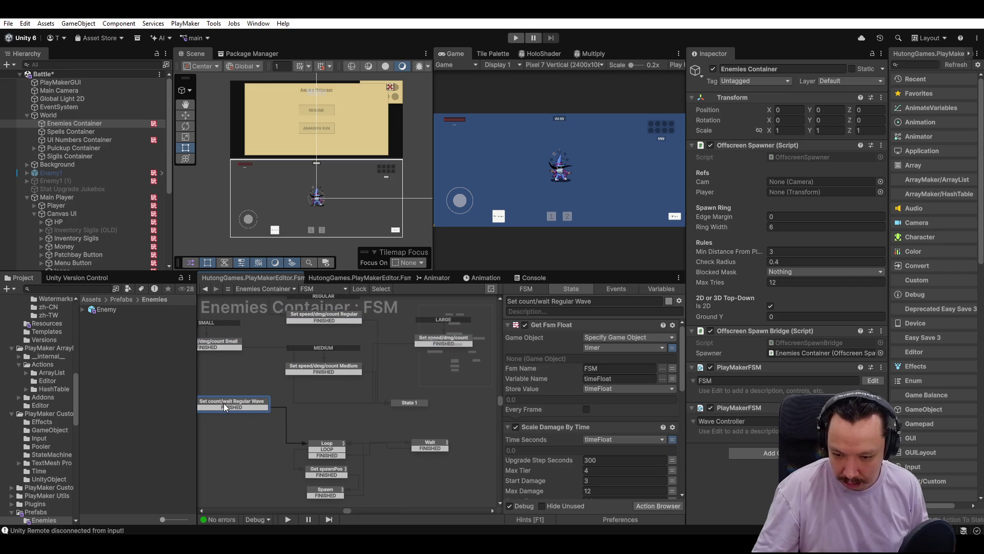
right_click(253, 407)
left_click(308, 400)
mouse_move(415, 401)
left_mouse_down()
mouse_move(328, 408)
mouse_move(331, 447)
left_mouse_up()
right_click(329, 412)
left_click(359, 389)
Review the actions in the Regular Wave, Regular, LARGE and State 1 states.
left_click(244, 404)
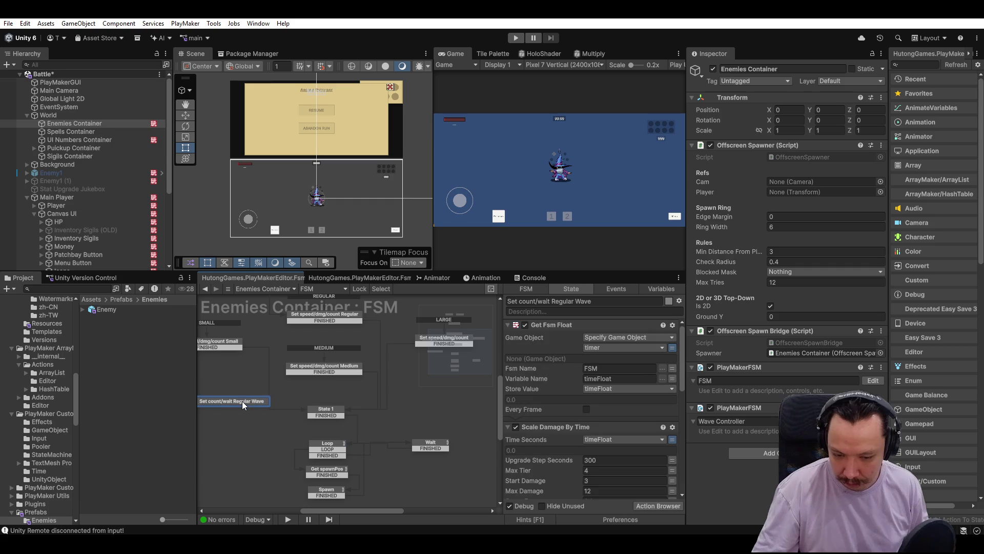
scroll(614, 412, "down", 5)
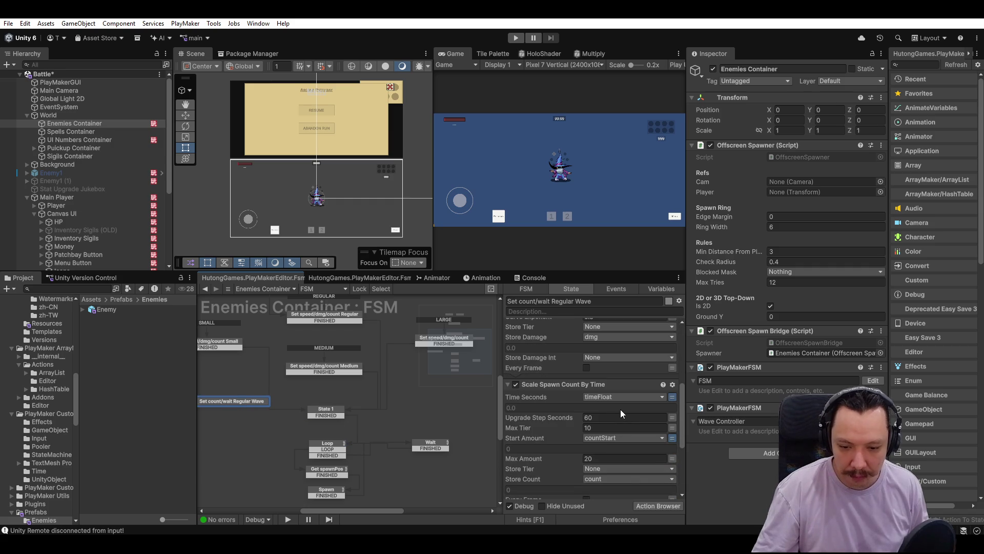
scroll(620, 408, "down", 4)
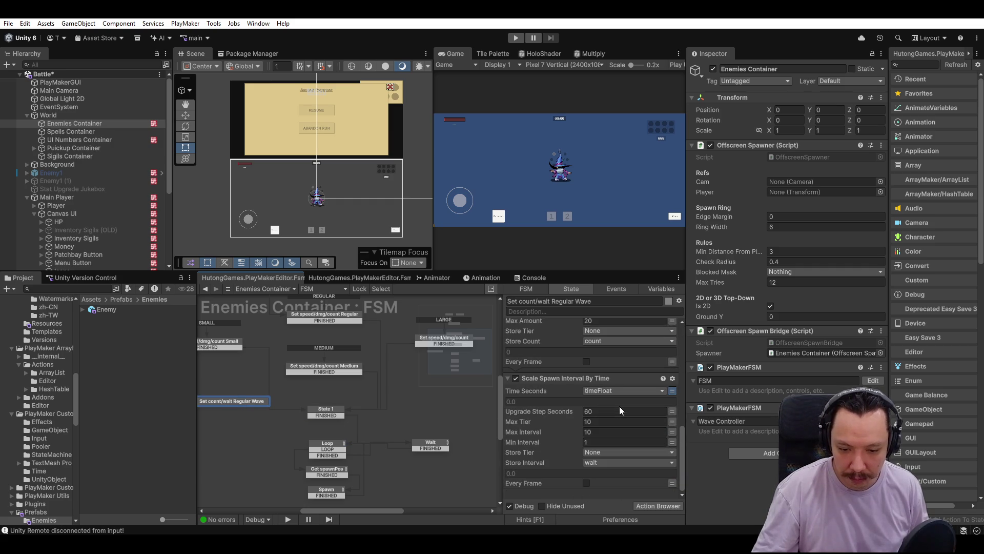
scroll(619, 406, "up", 9)
left_click(342, 323)
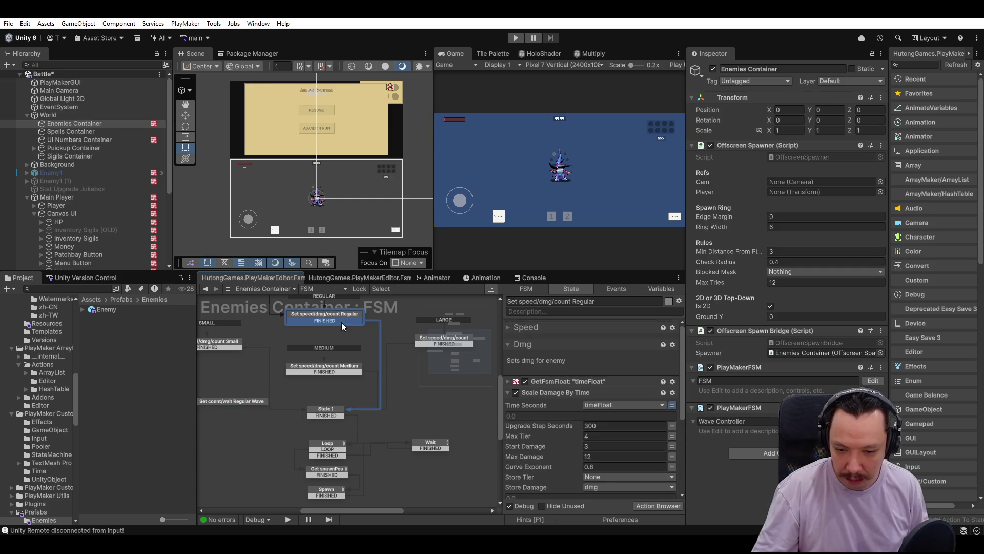
scroll(587, 412, "down", 4)
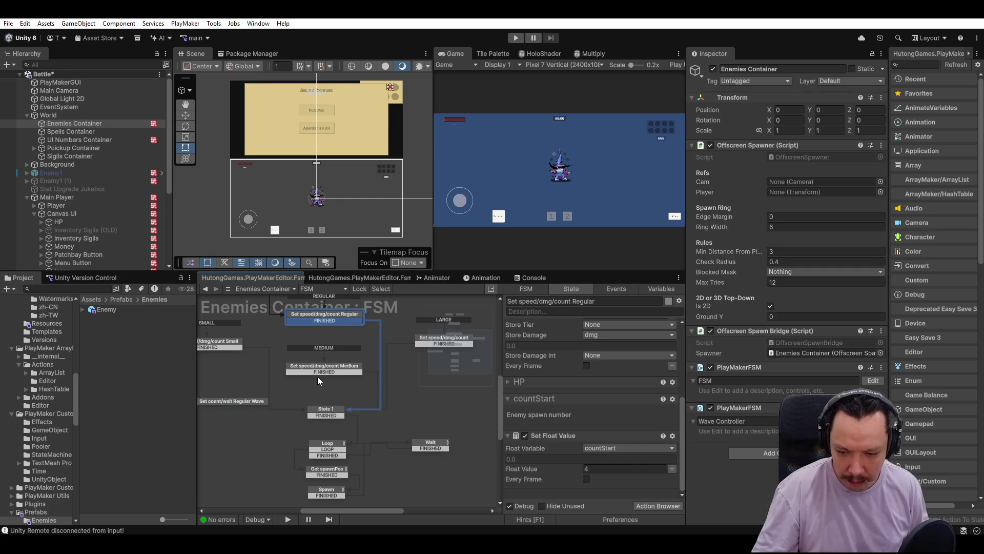
left_click(395, 352)
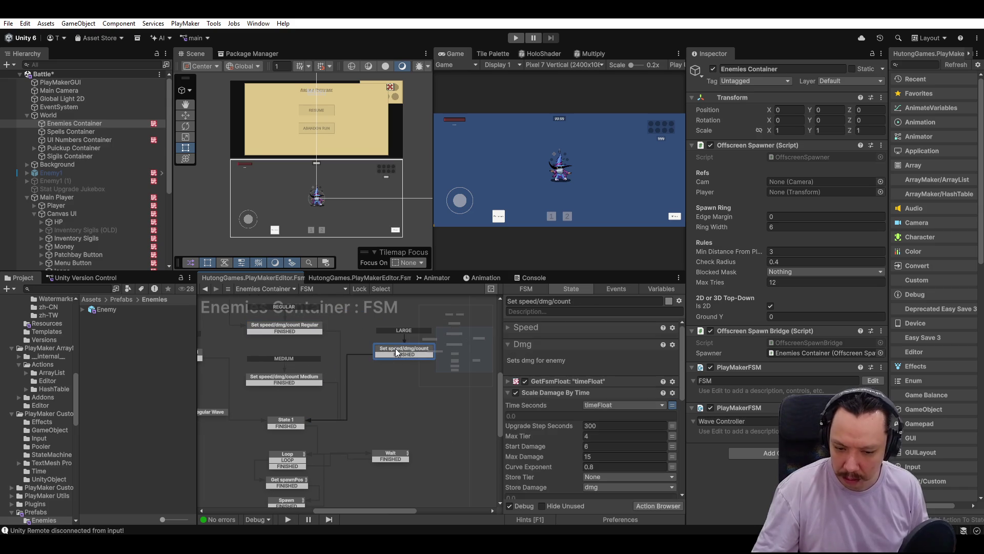
scroll(585, 405, "down", 3)
scroll(585, 405, "down", 3)
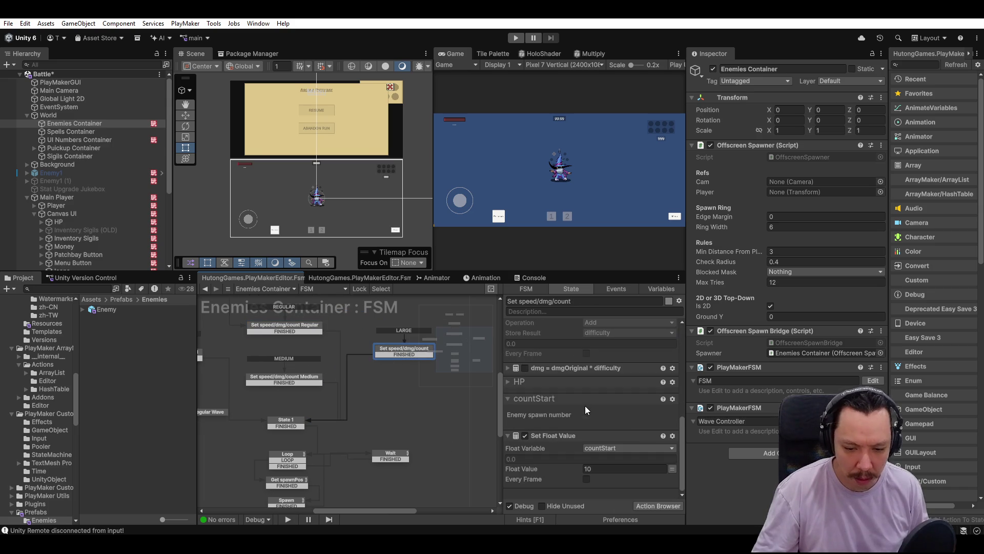
left_click(291, 419)
left_click_drag(292, 420, 349, 391)
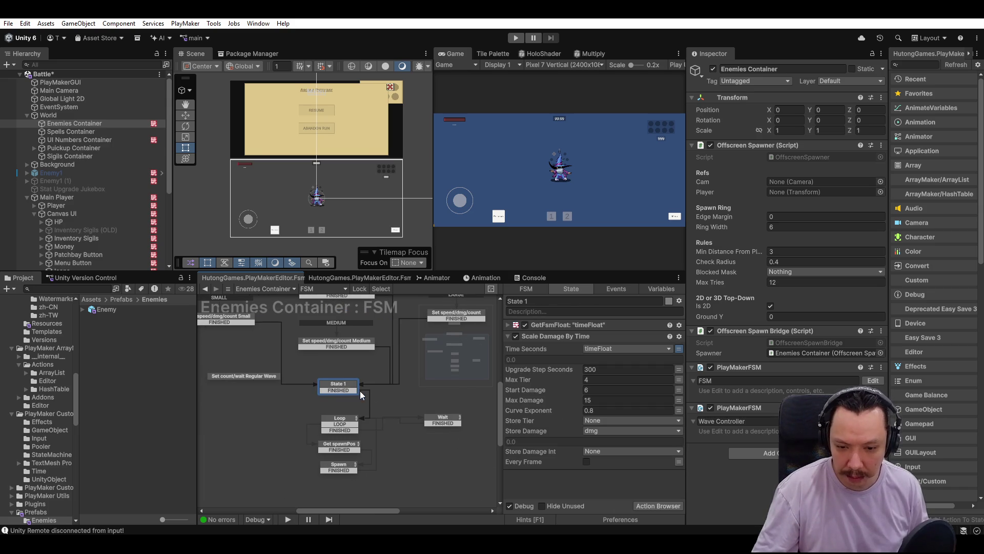
Rename State 1 to Set Dmg and give it a Float Add action whose Float Variable is dmg.
left_click(339, 422)
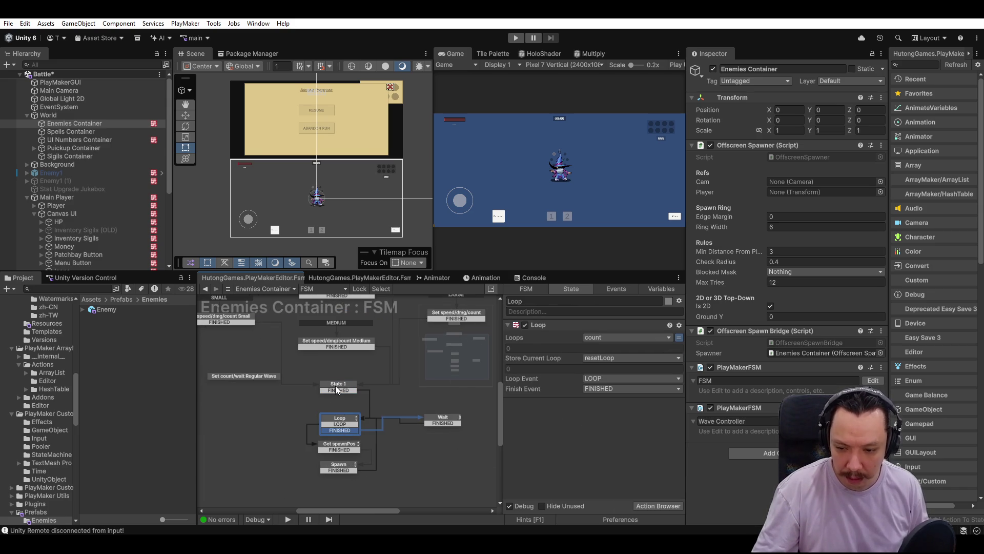
left_click(337, 388)
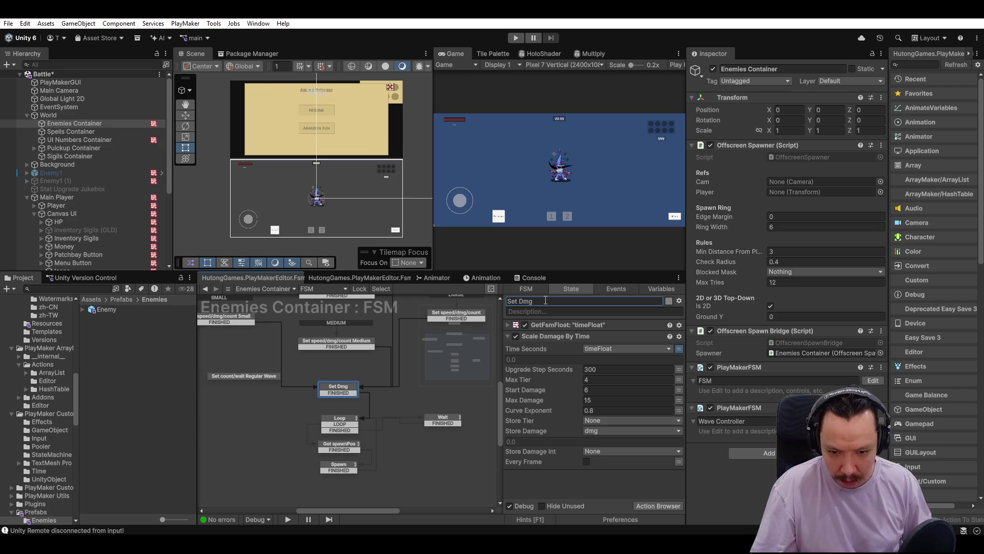
type("Set Dmg")
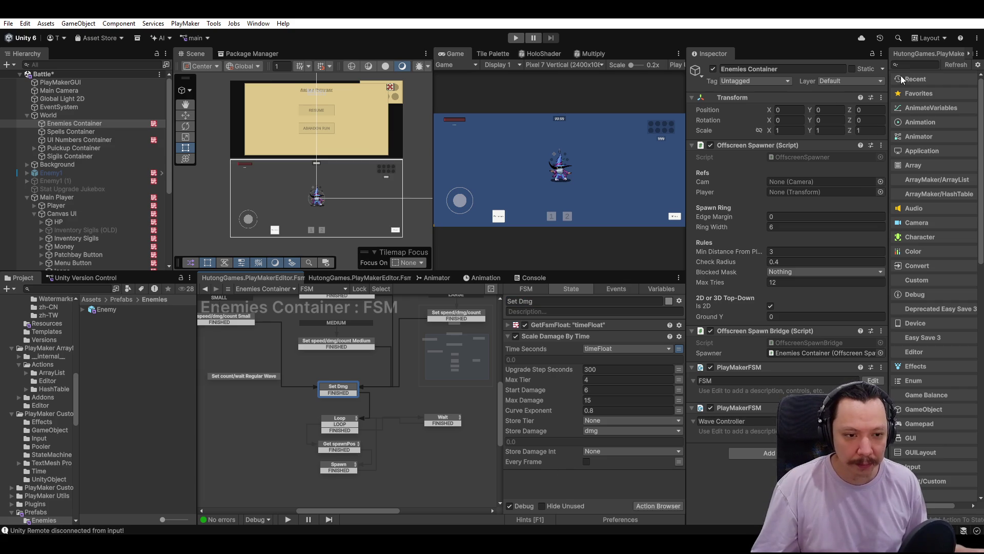
left_click(680, 301)
left_click(728, 359)
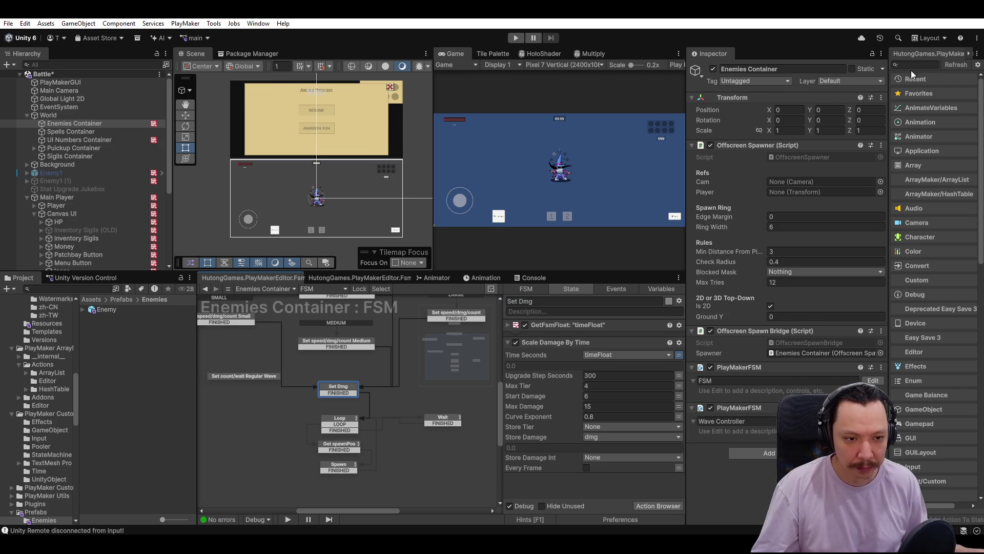
type("float add")
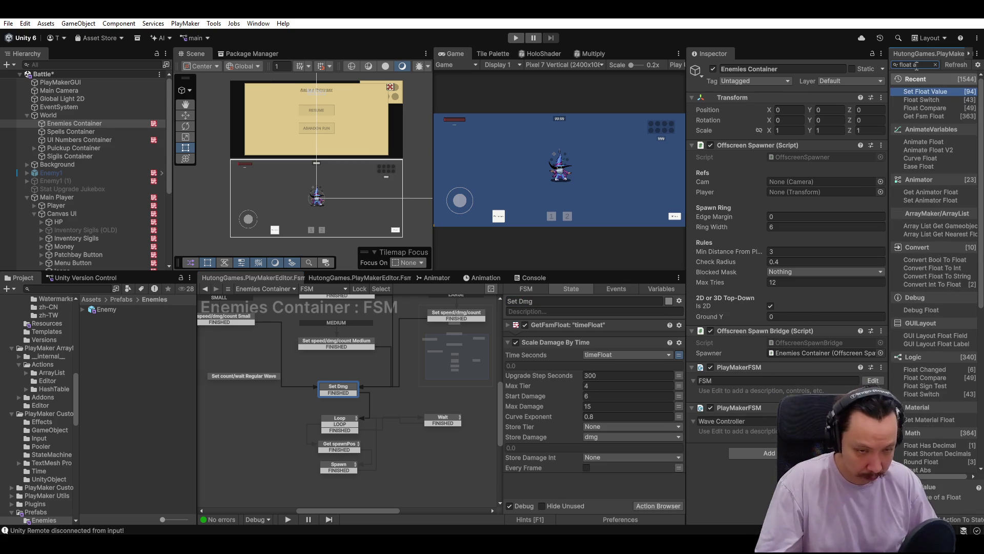
key("Return")
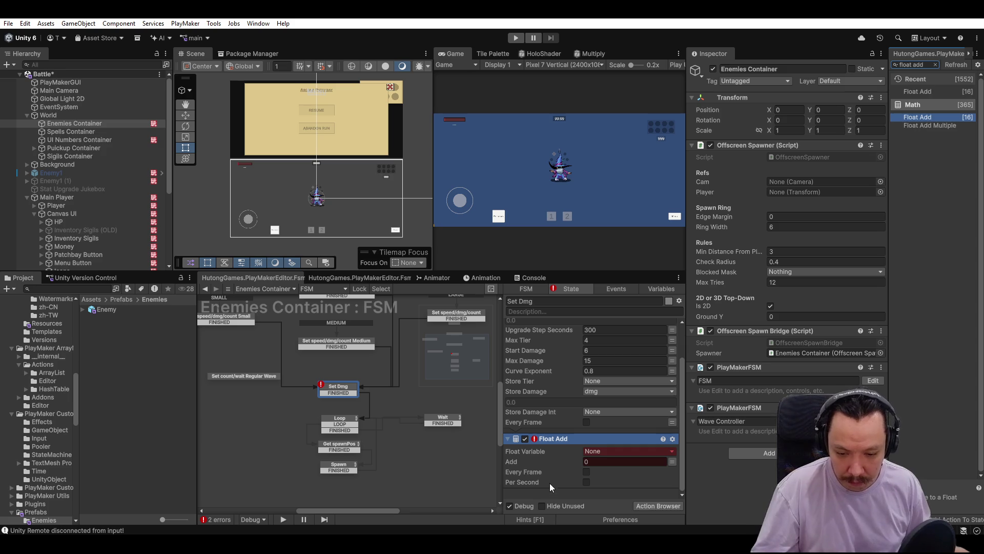
left_click(616, 450)
left_click(582, 493)
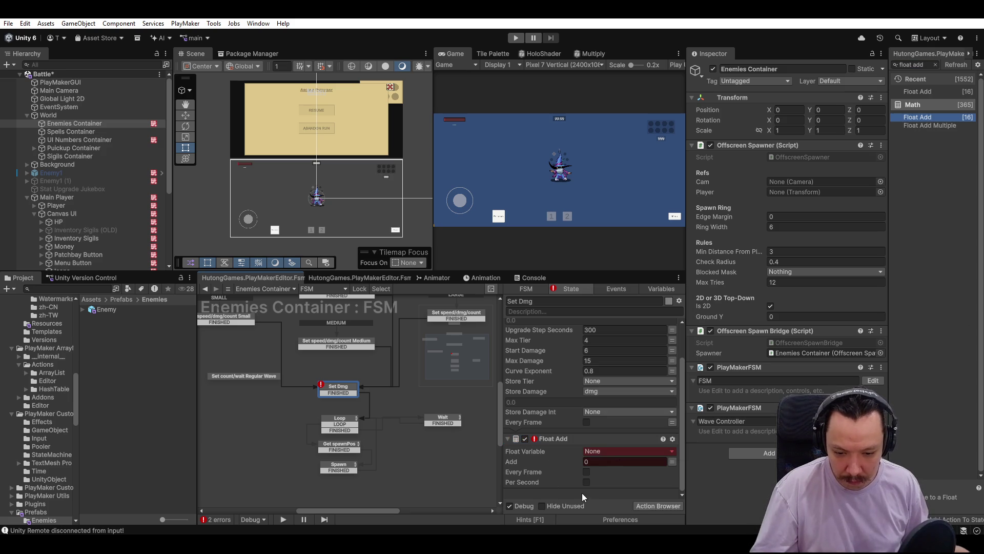
left_click(605, 450)
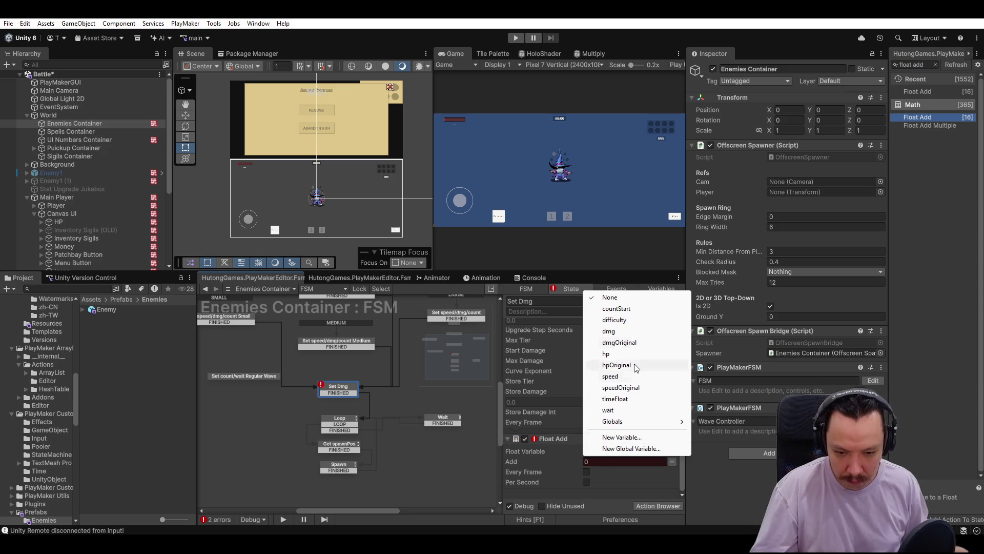
left_click(641, 331)
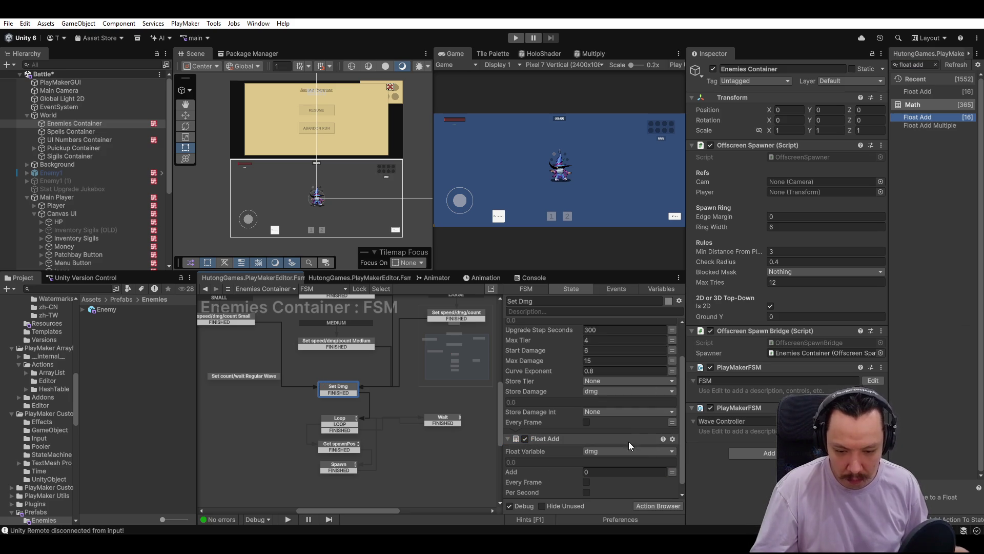
Delete the LARGE tier's damage-scaling, Float Operator and dmg = dmgOriginal * difficulty actions.
mouse_move(423, 366)
left_mouse_down()
mouse_move(282, 405)
mouse_move(386, 353)
left_mouse_up()
left_click(386, 353)
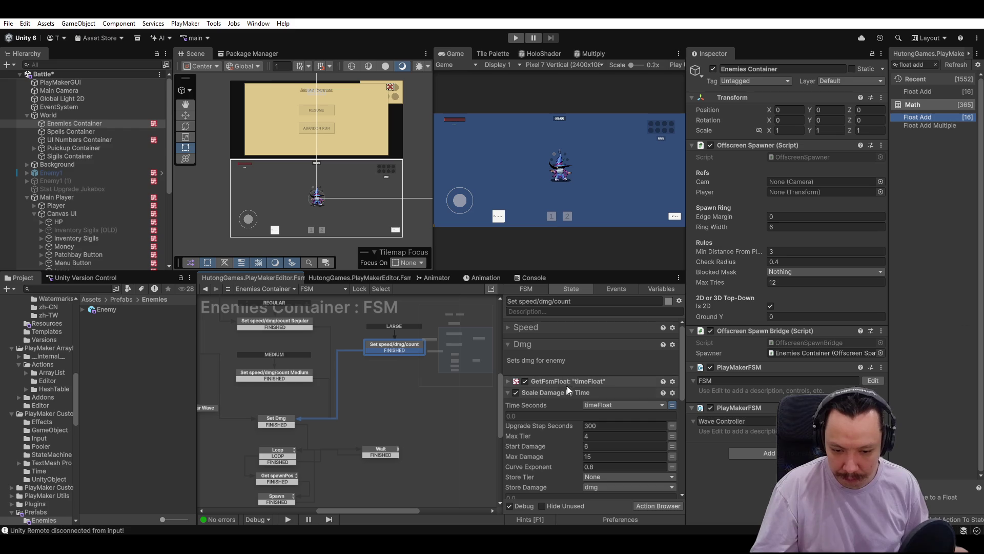
left_click(555, 383)
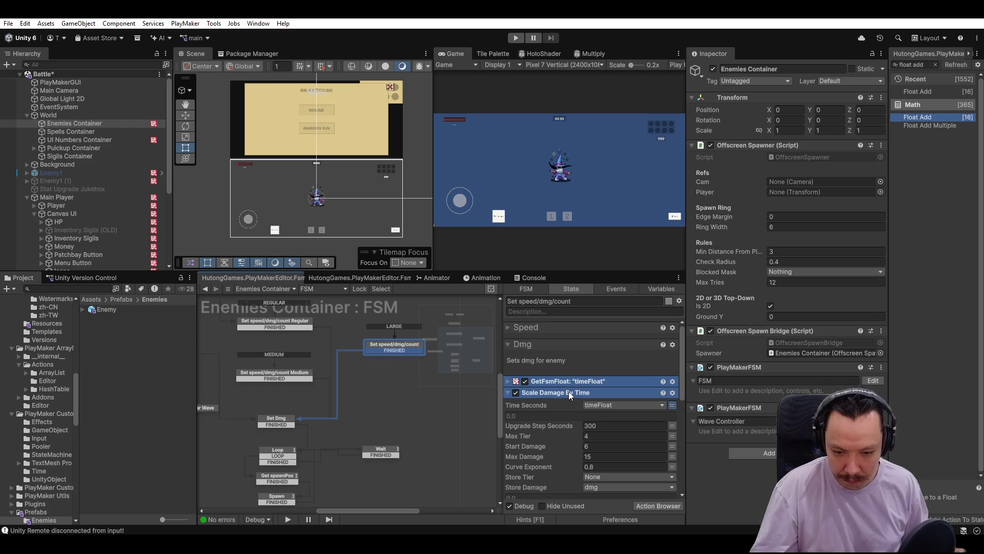
key("ctrl+z")
key("ctrl+z")
left_click(549, 380)
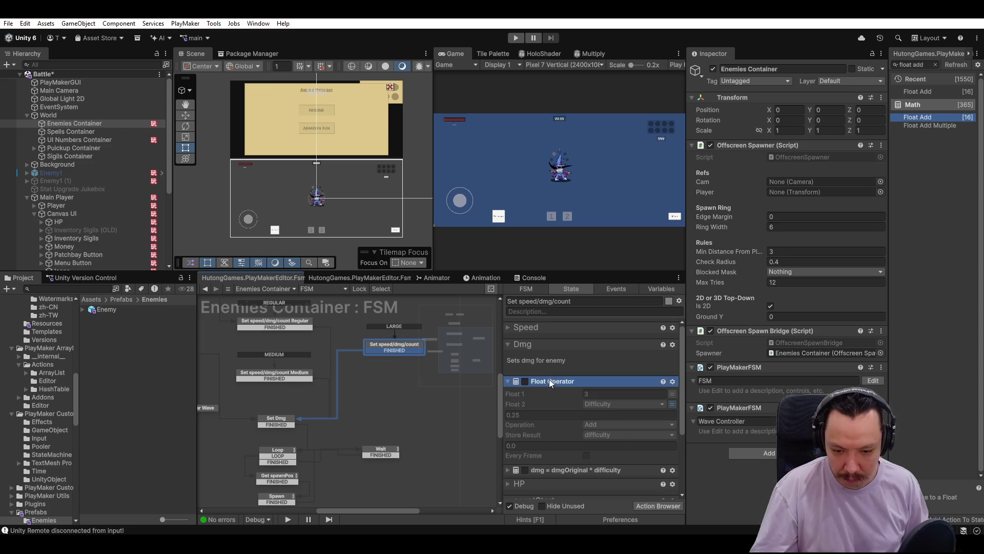
key("Delete")
left_click(558, 385)
key("Delete")
key("ctrl+z")
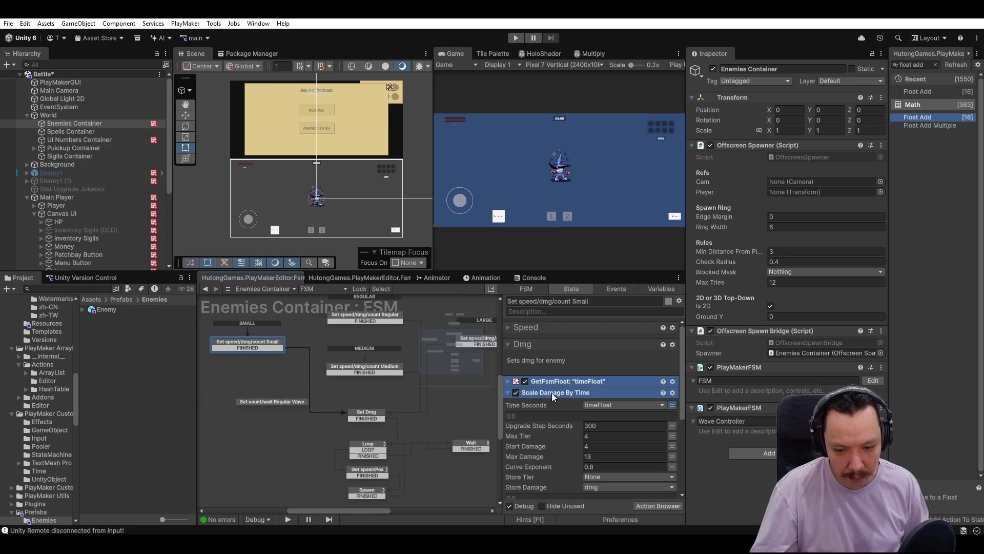
Delete GetFsmFloat and Scale Damage By Time from the Medium and Regular tier states.
left_click(370, 372)
left_click(552, 381)
left_click(553, 392, "shift")
key("Delete")
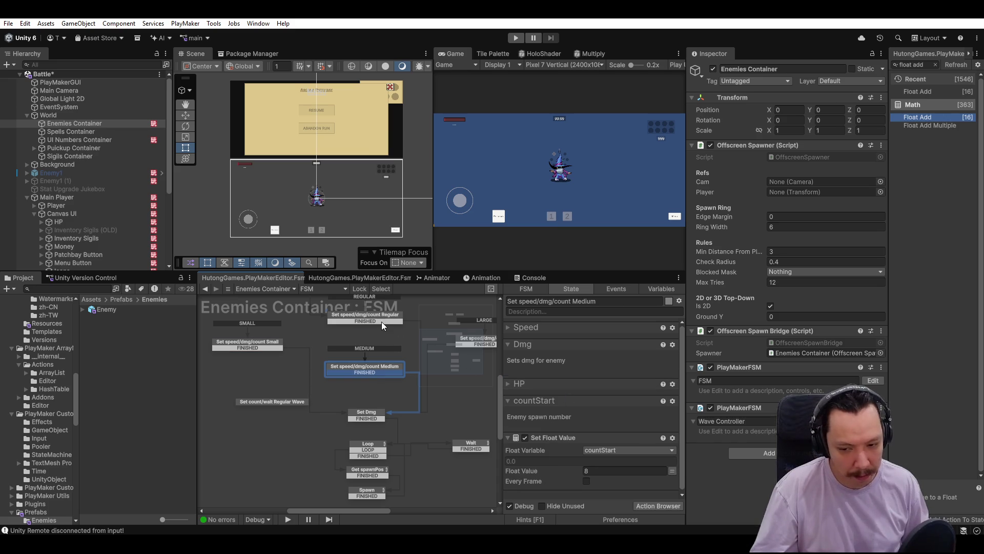
left_click(381, 321)
left_click(564, 381)
left_click(564, 392, "shift")
key("Delete")
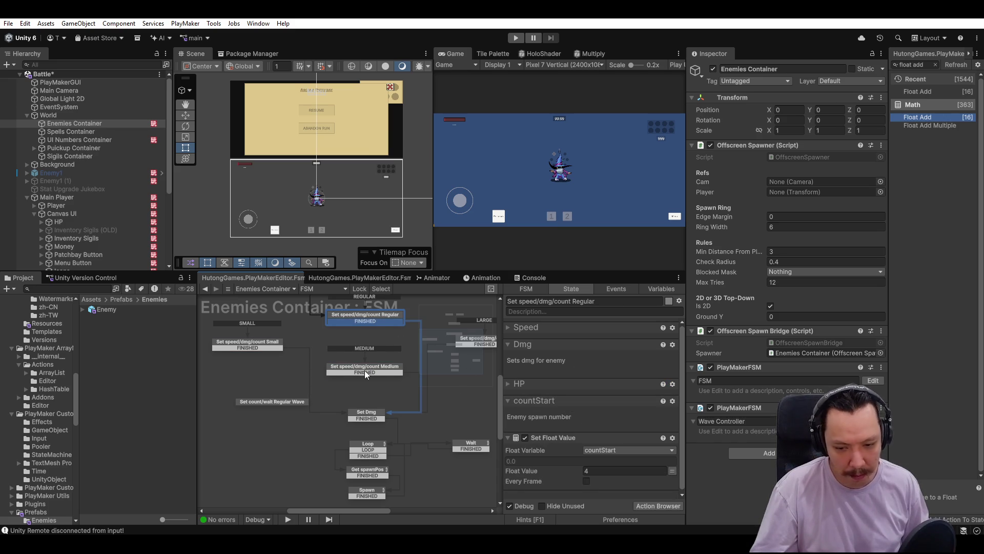
left_click(536, 343)
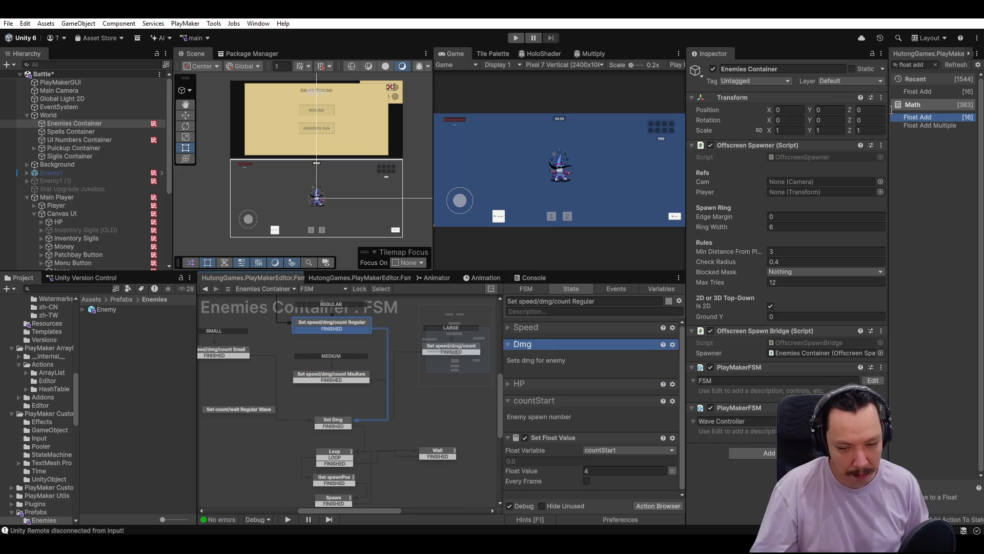
Add a Set Float Value action to Regular's Dmg group, setting a new global dmgWave float to 0.
left_click(916, 66)
type("set fl")
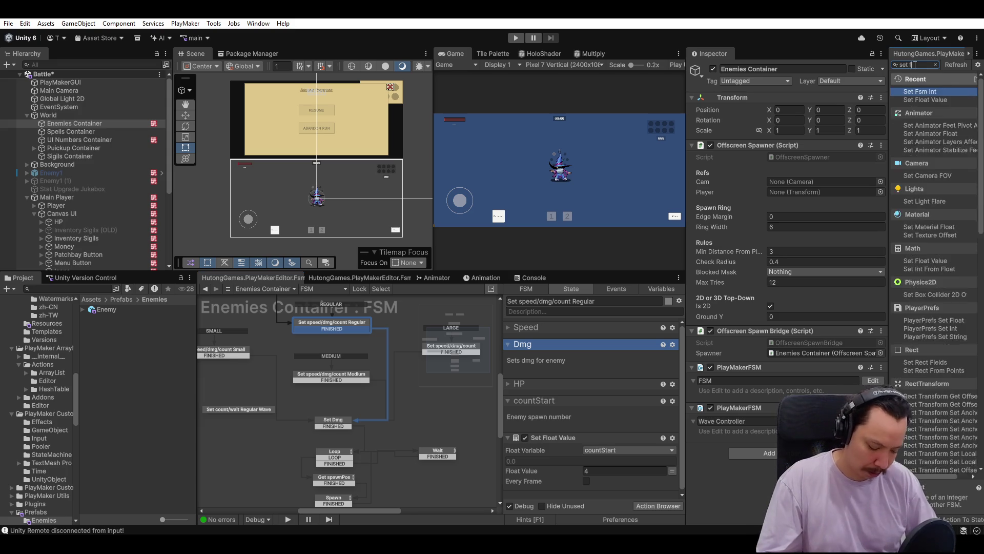
type("oat val")
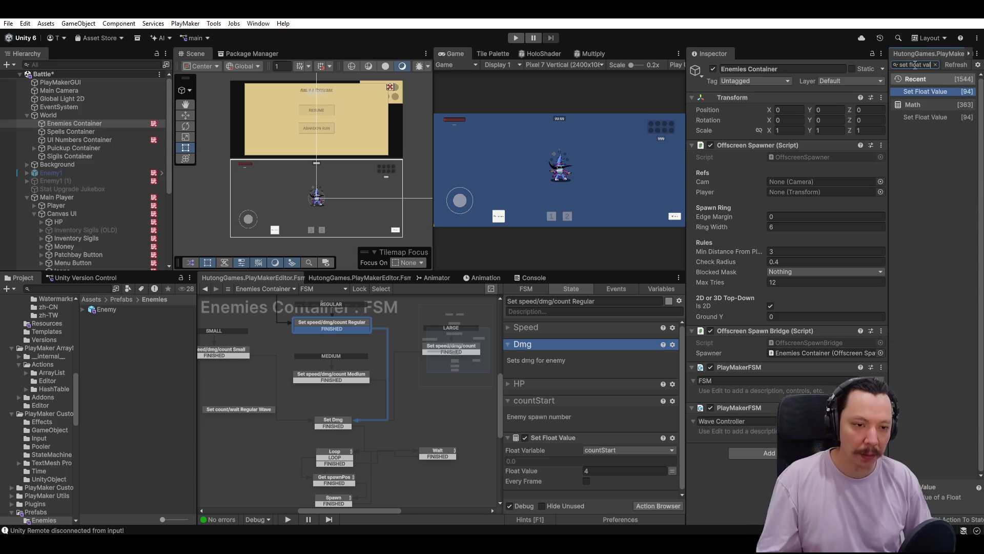
key("Return")
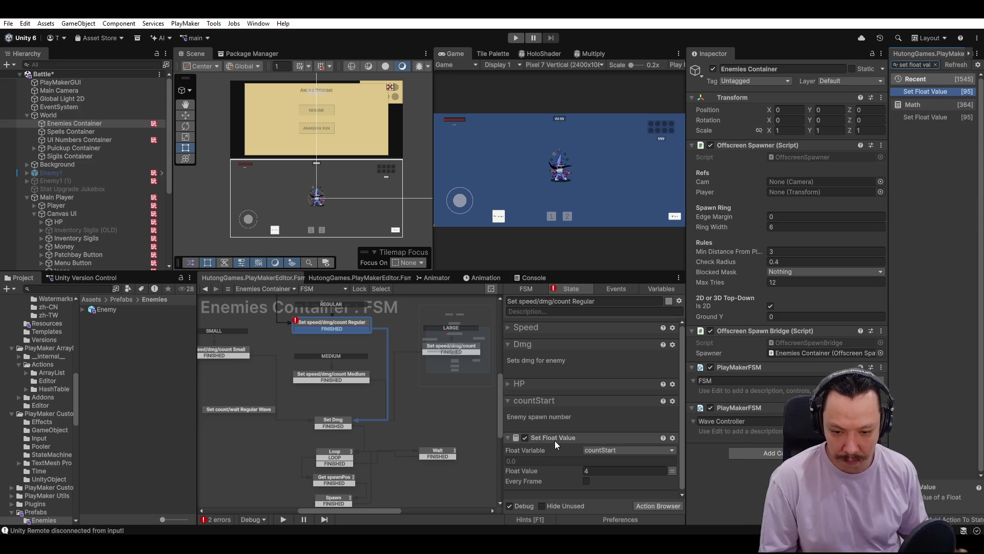
mouse_move(553, 440)
left_mouse_down()
mouse_move(570, 345)
mouse_move(556, 377)
left_mouse_up()
left_click(628, 398)
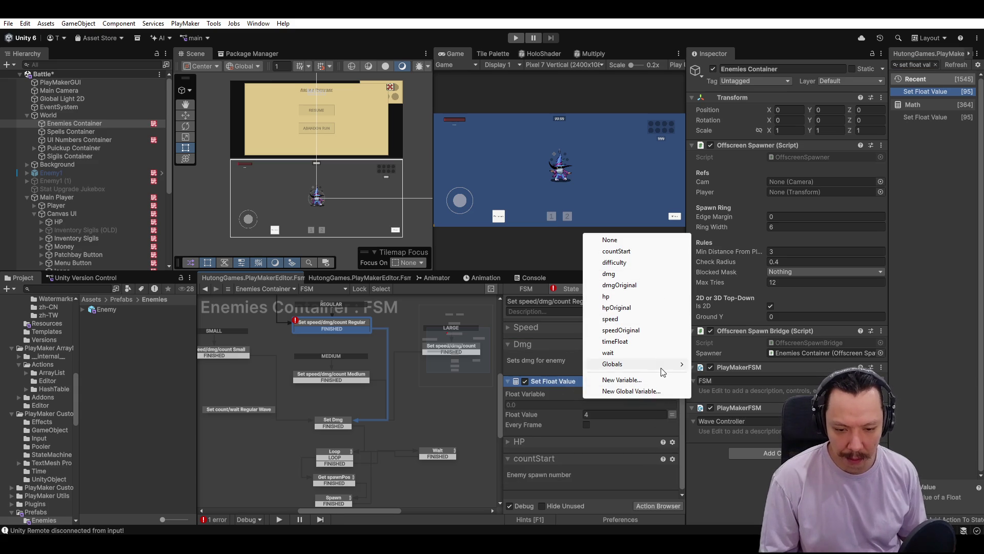
left_click(651, 390)
type("cmgWav")
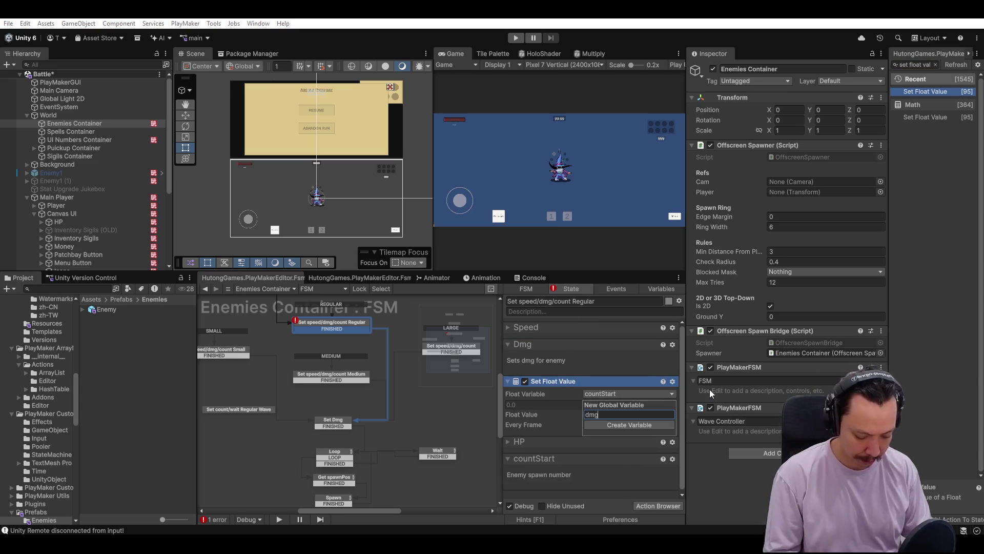
type("e")
key("Return")
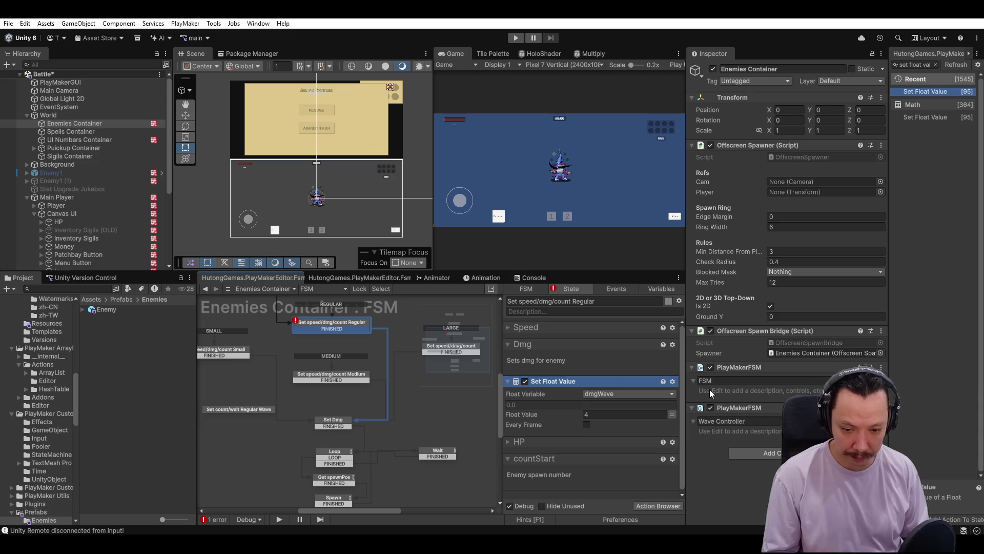
left_click(632, 418)
type("4")
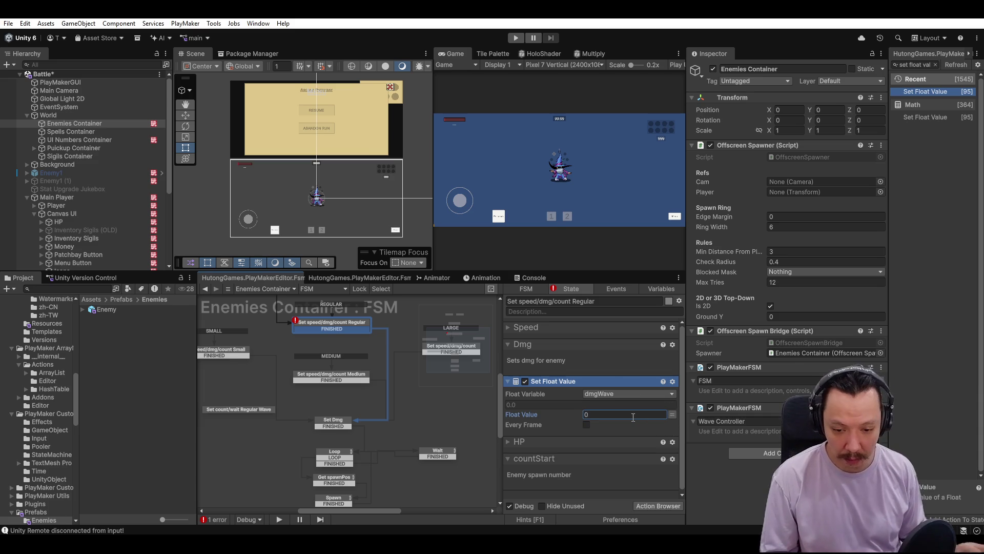
key("Return")
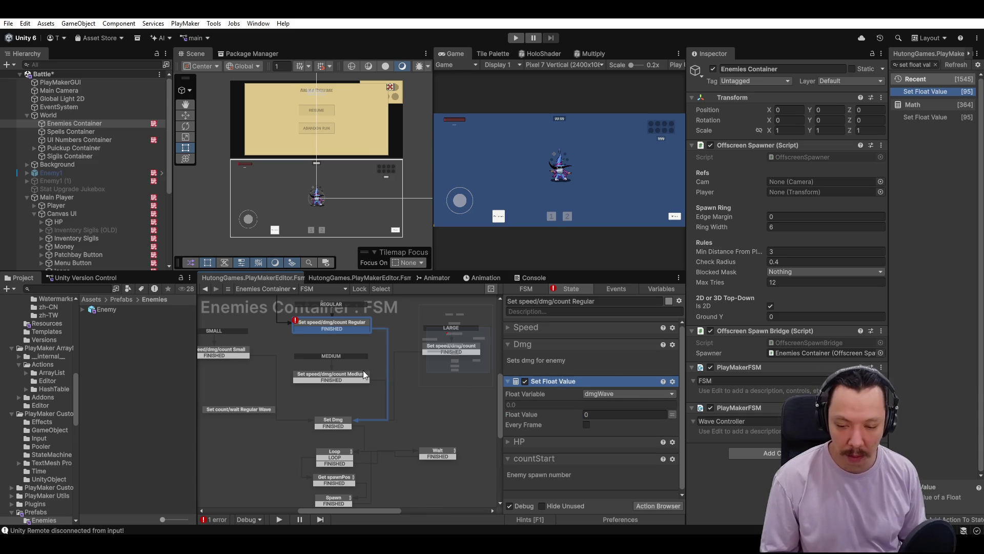
scroll(382, 371, "right", 2)
left_click(376, 346)
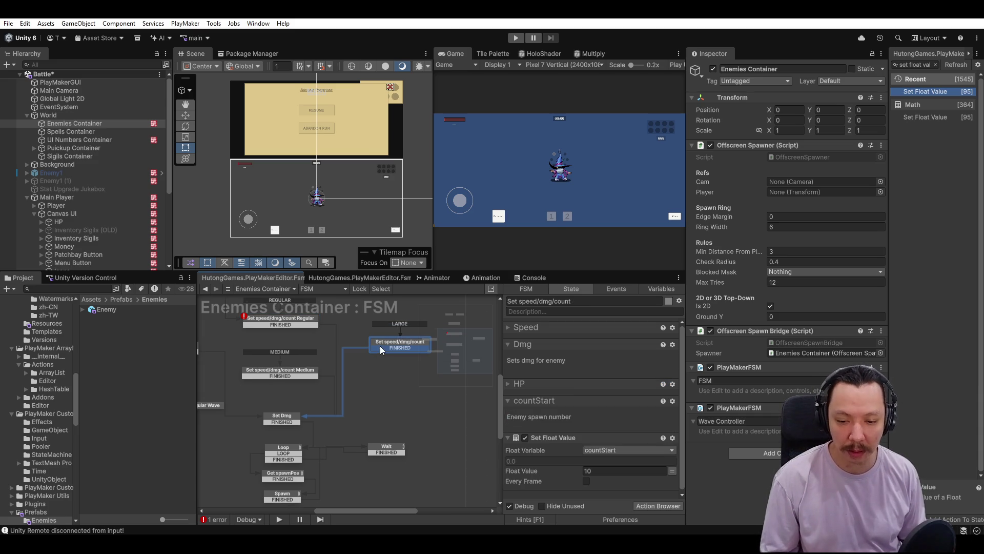
Paste the dmgWave setter into the Small, Medium and LARGE Dmg groups with values 1, 2 and 3.
left_click(557, 343)
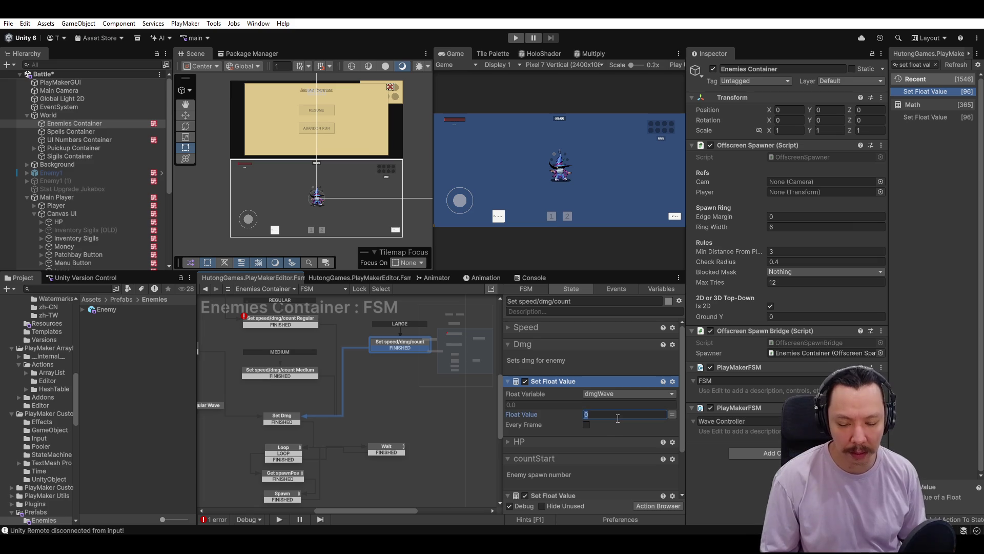
scroll(391, 366, "left", 3)
left_click(245, 346)
left_click(559, 345)
key("Return")
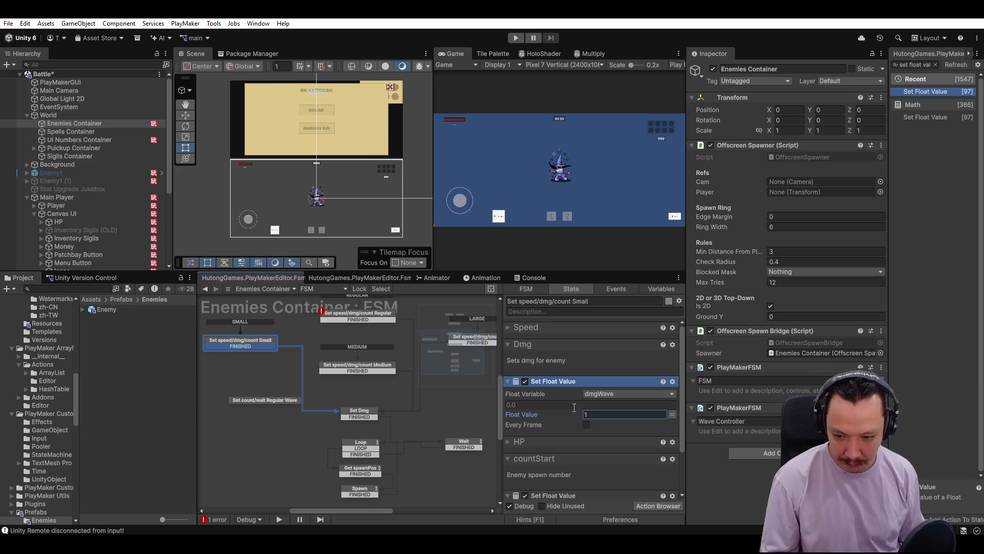
left_click(356, 366)
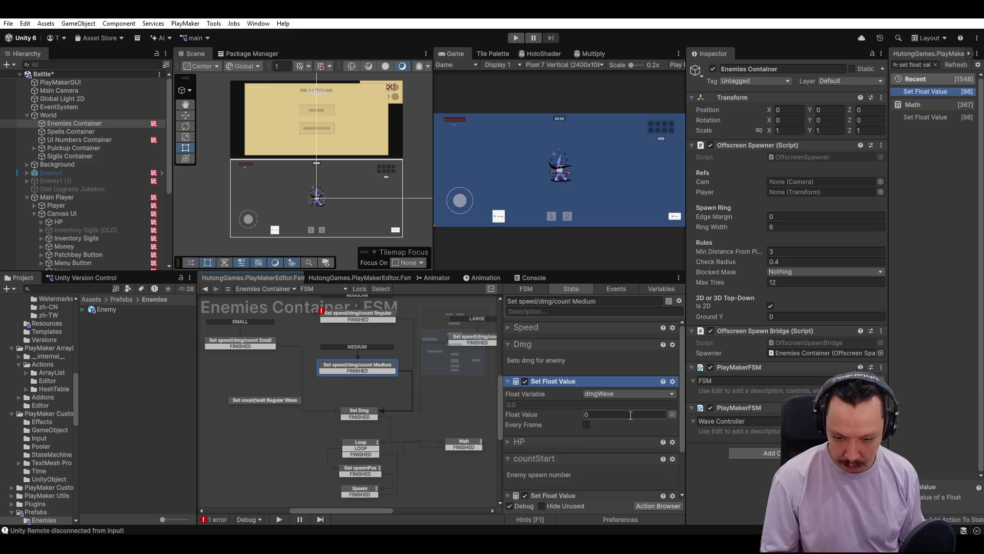
left_click(616, 415)
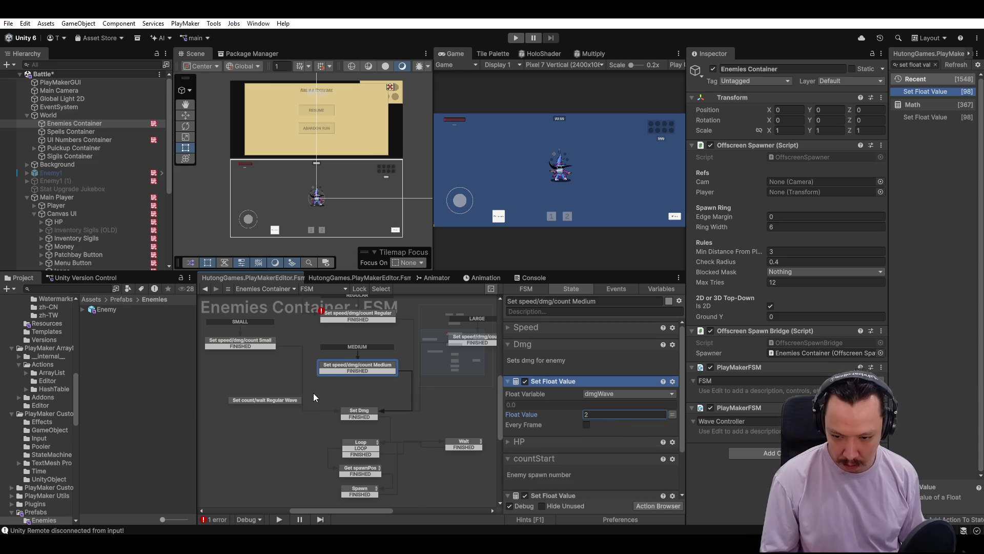
left_click_drag(312, 392, 216, 415)
left_click(383, 362)
left_click(597, 414)
type("3")
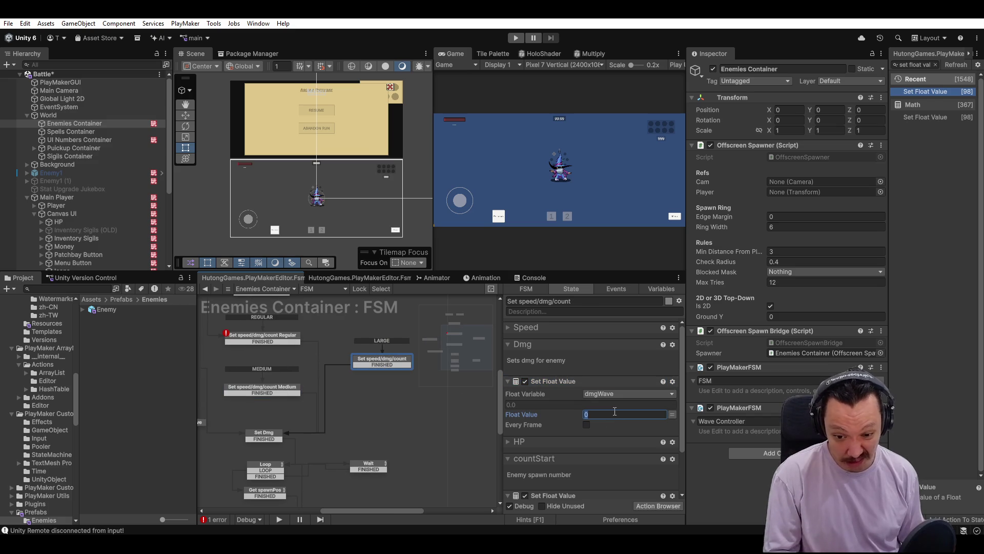
scroll(323, 367, "down", 1)
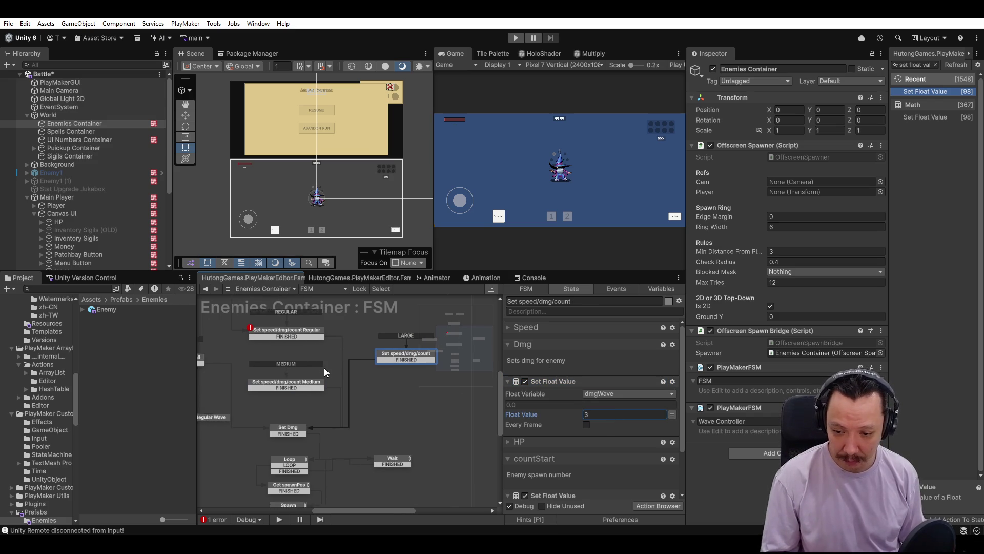
Set the Regular tier's countStart to 4 and bring up the FSM error list.
left_click(318, 342)
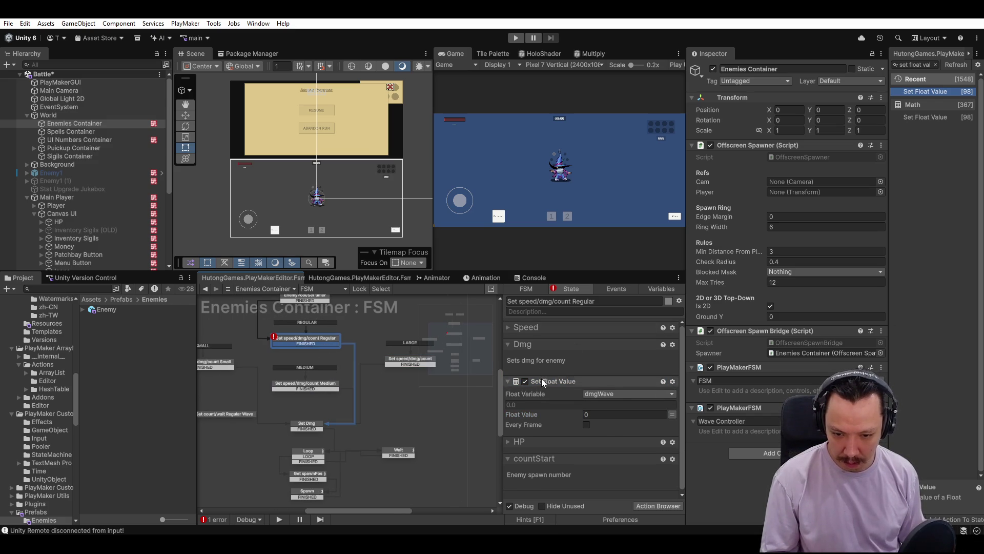
left_click(508, 459)
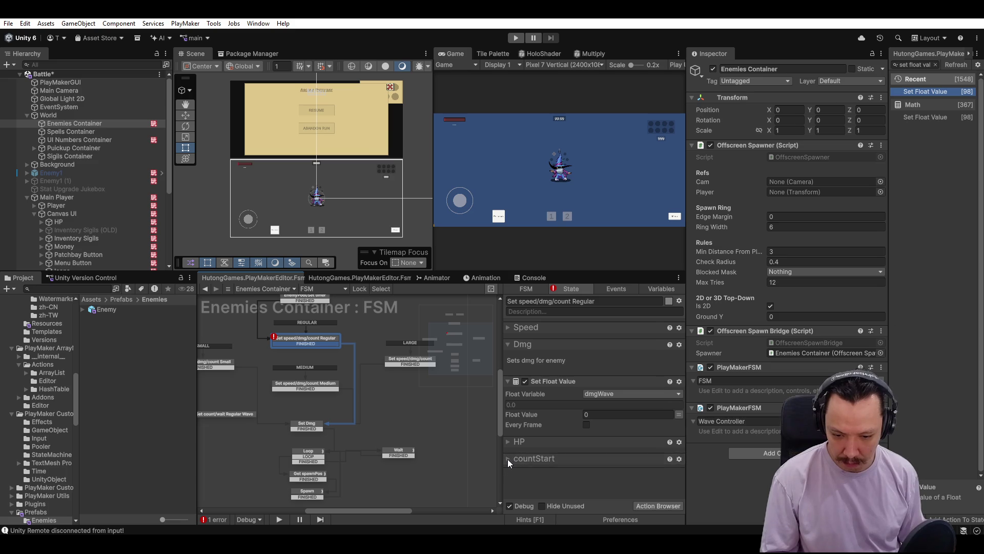
left_click(508, 459)
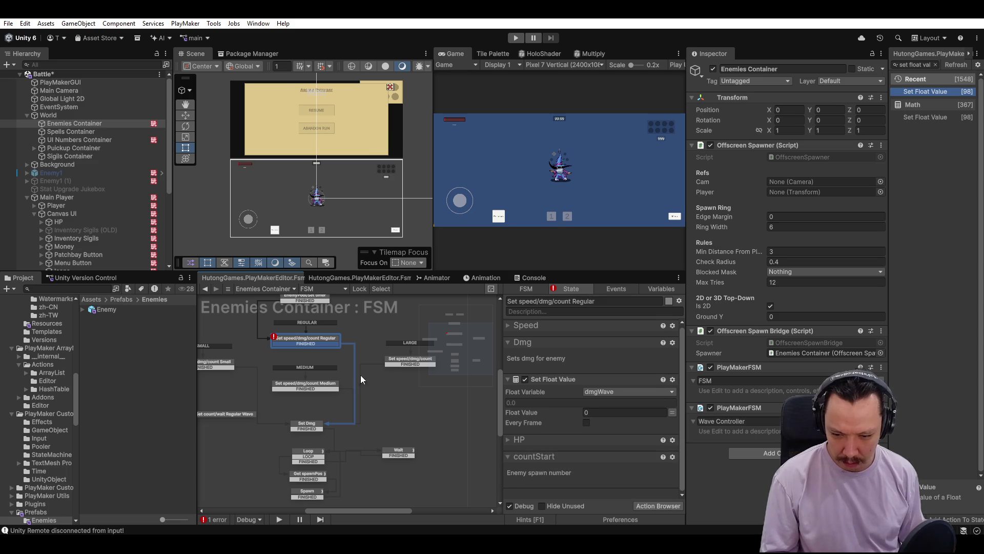
left_click(392, 361)
left_click(576, 435)
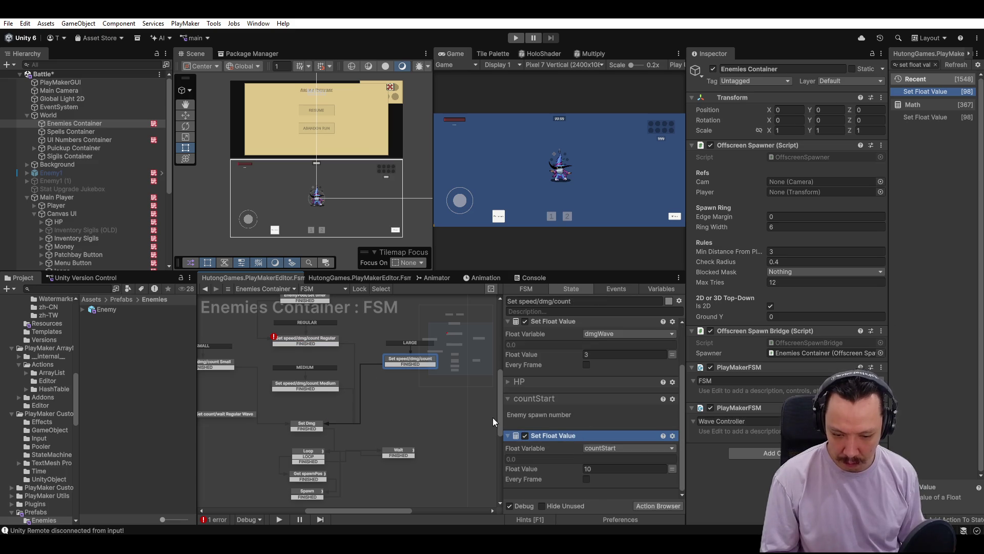
left_click(224, 368)
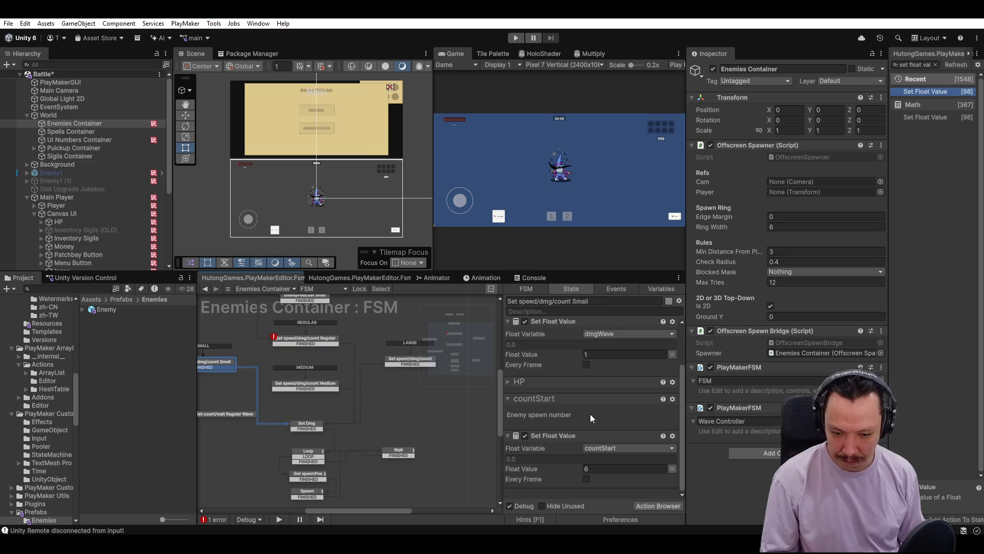
left_click(307, 344)
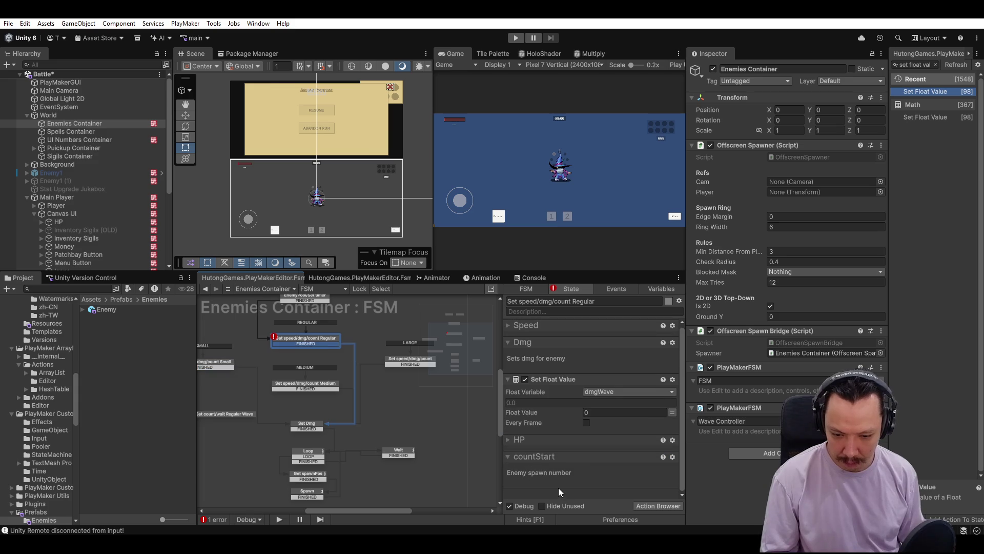
left_click(590, 469)
type("4")
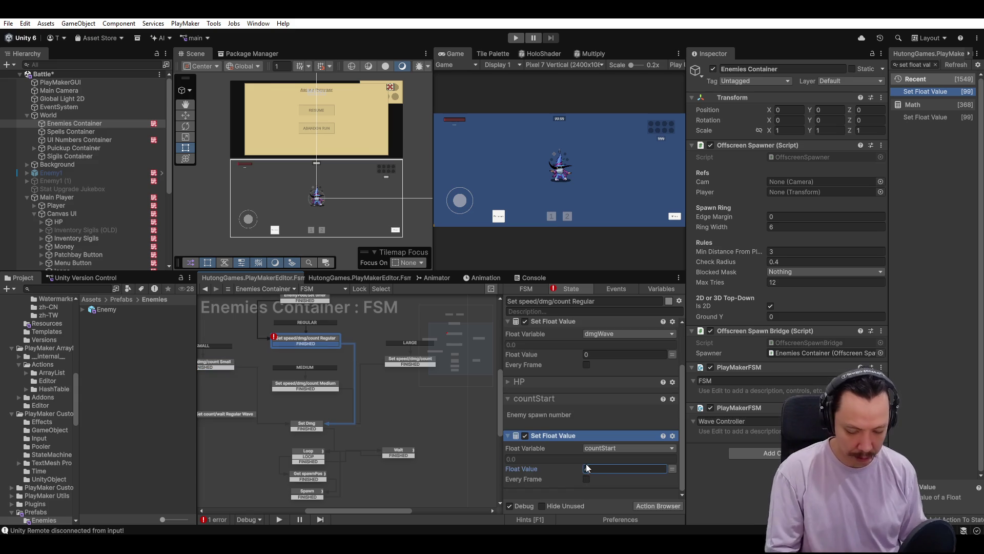
key("Return")
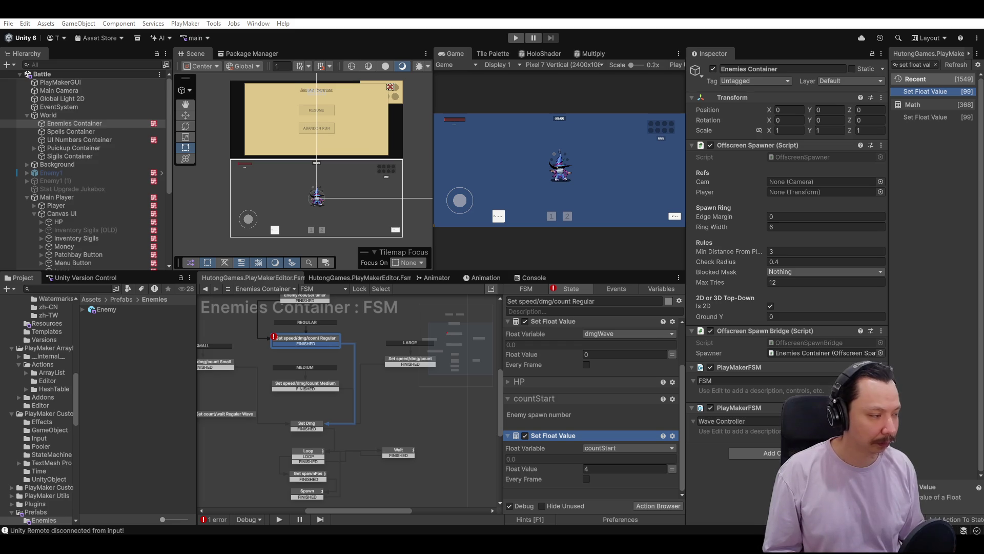
left_click(625, 469)
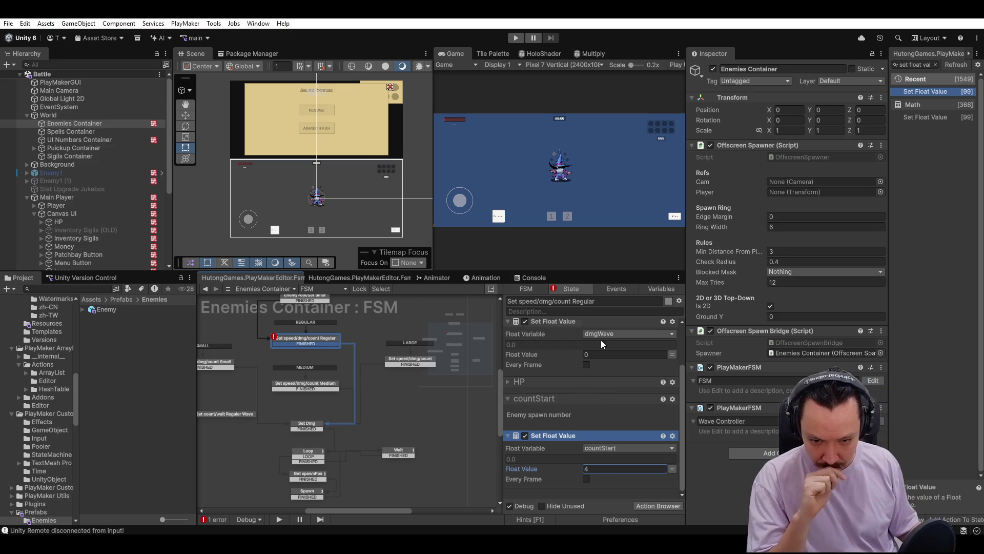
left_click(211, 518)
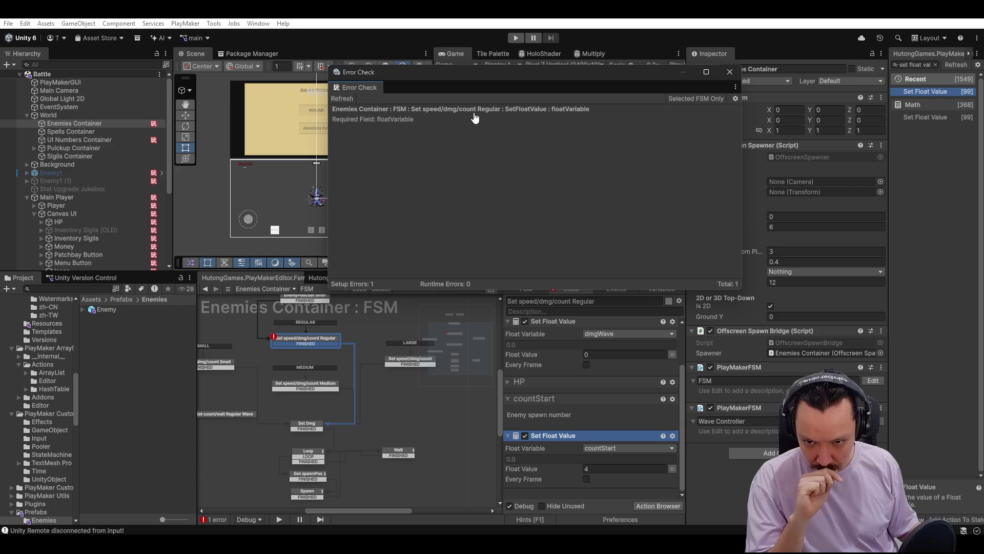
Locate the missing floatVariable error, close Error Check, and browse the tier states' Speed and HP groups.
left_click(475, 118)
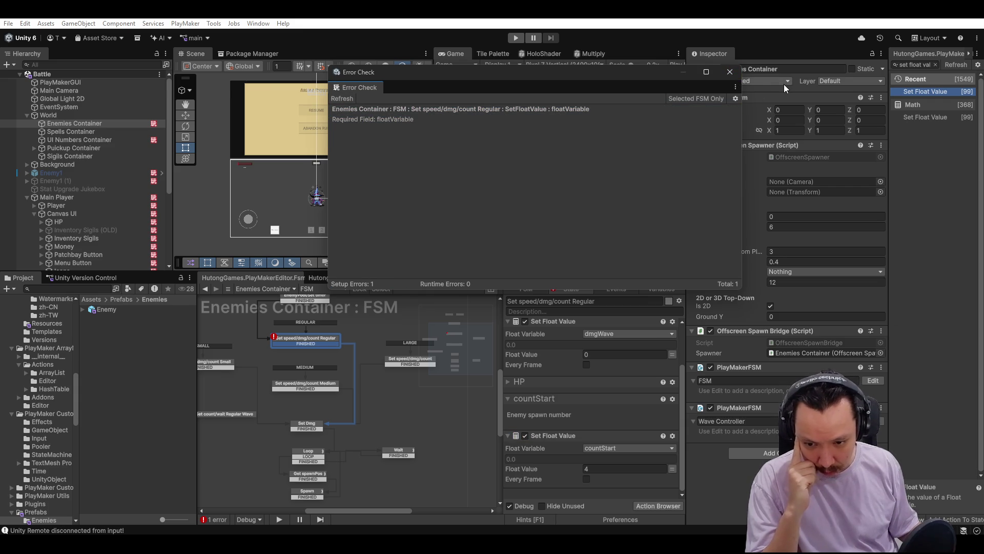
left_click(730, 71)
scroll(621, 346, "down", 5)
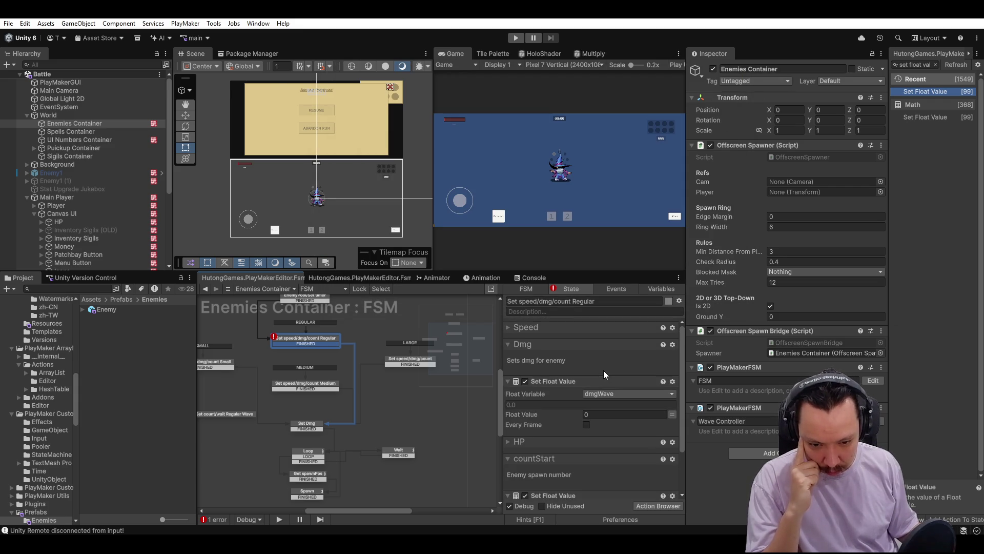
left_click(508, 328)
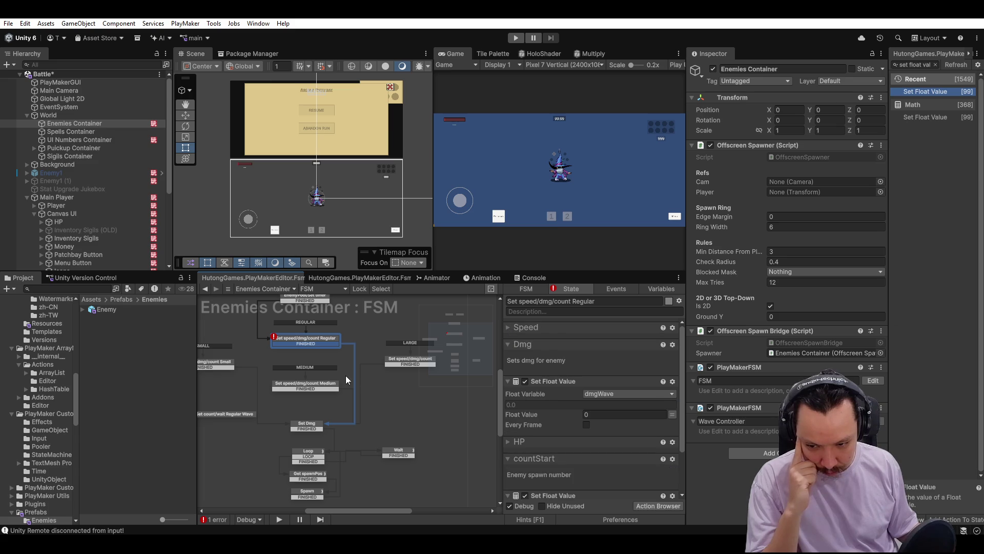
scroll(526, 400, "down", 3)
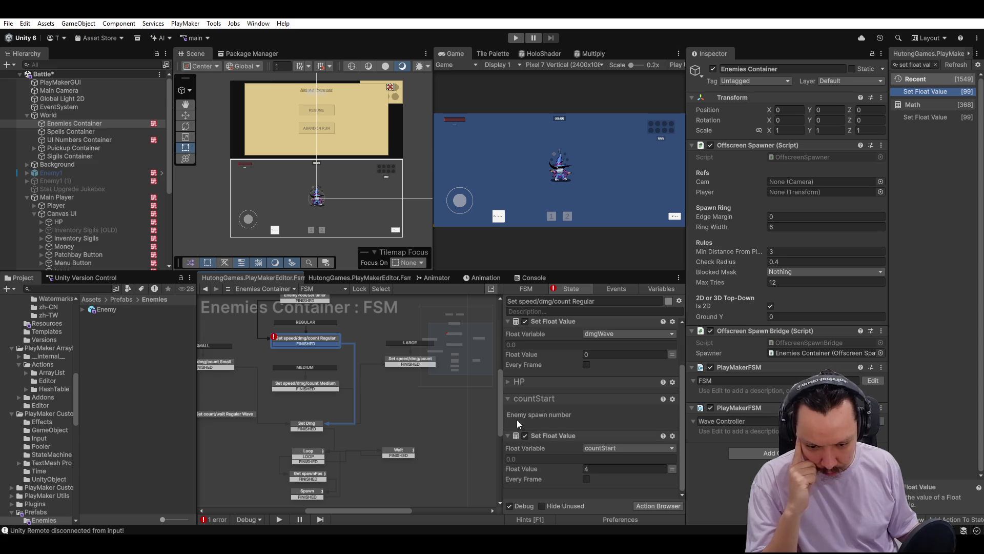
left_click(507, 383)
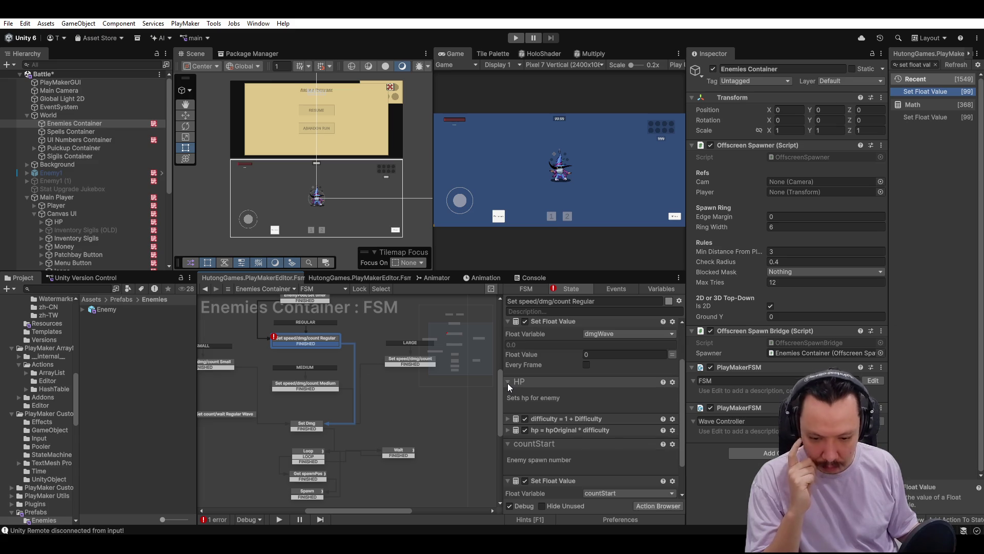
left_click(508, 383)
scroll(579, 376, "up", 2)
left_click(404, 364)
left_click(509, 328)
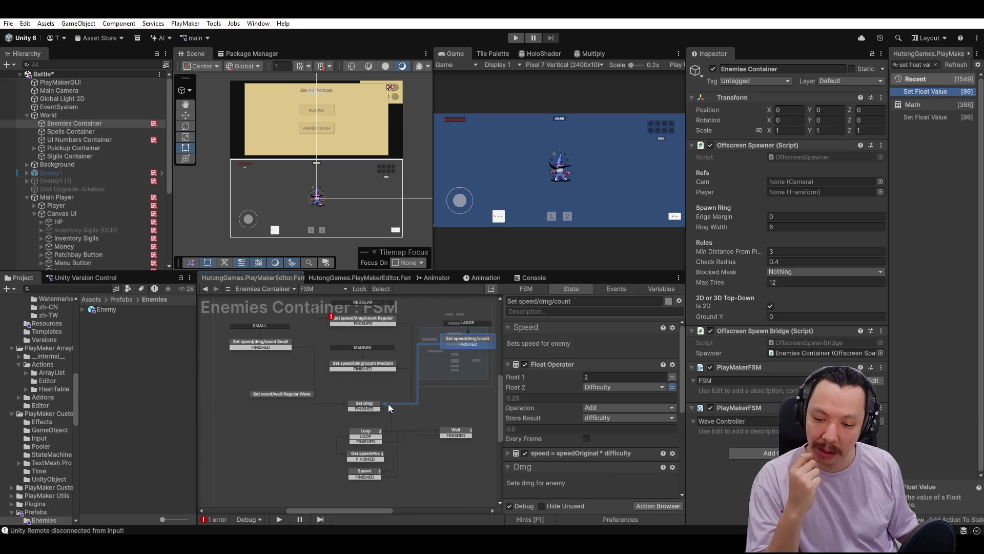
Inspect the Regular Wave and Set speed/dmg/count Regular states with HP expanded, then reopen the error list.
left_click(280, 388)
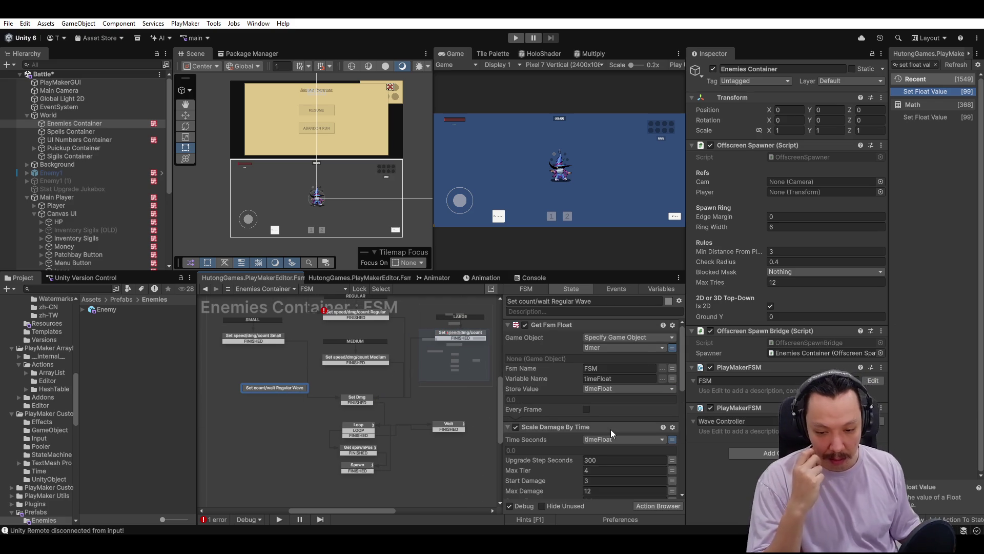
scroll(611, 436, "down", 1)
scroll(612, 432, "up", 1)
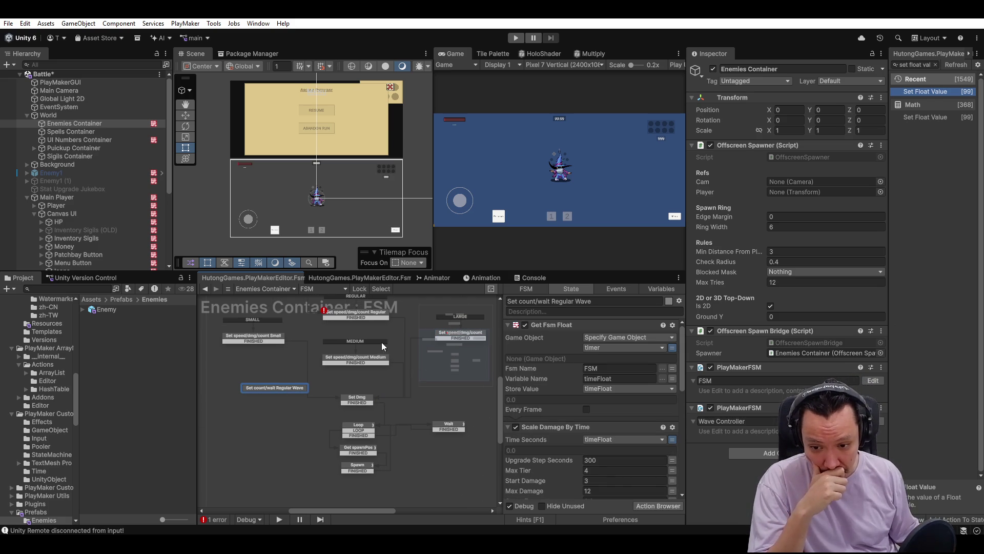
left_click(350, 336)
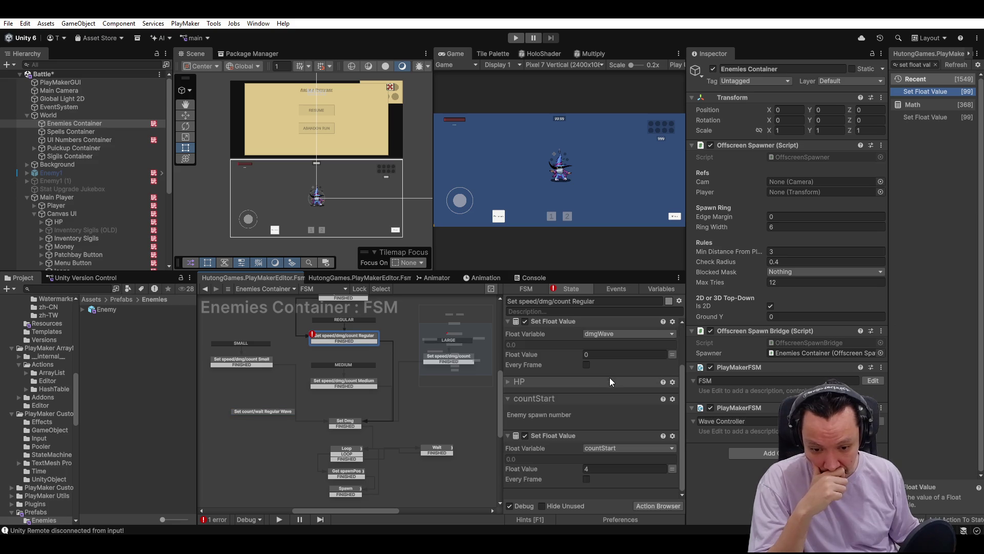
scroll(596, 370, "up", 2)
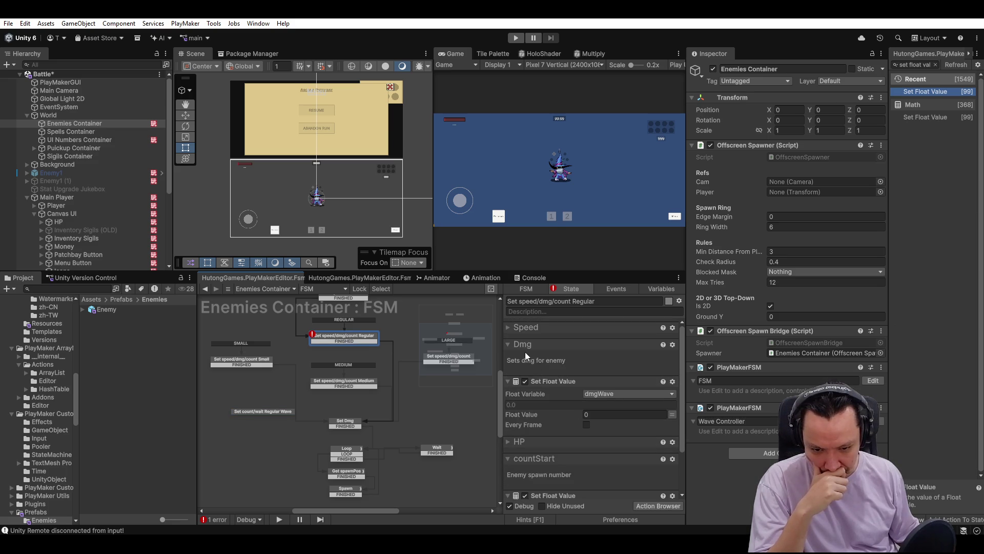
left_click(512, 445)
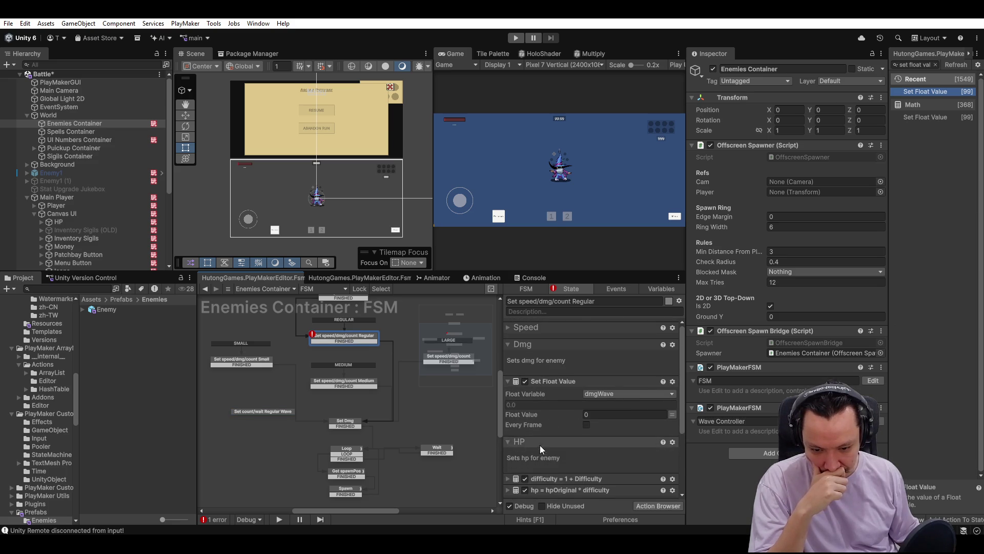
scroll(533, 440, "down", 2)
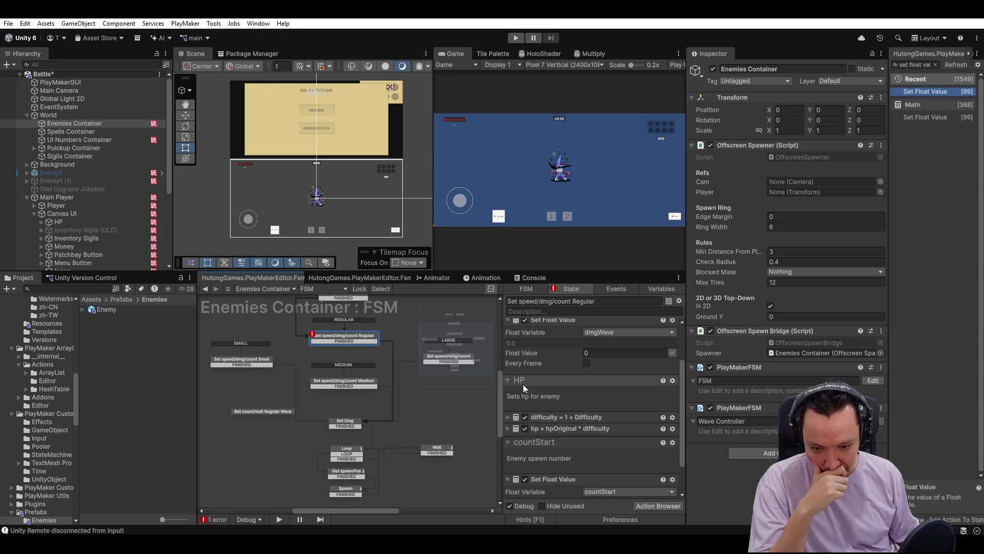
left_click(510, 417)
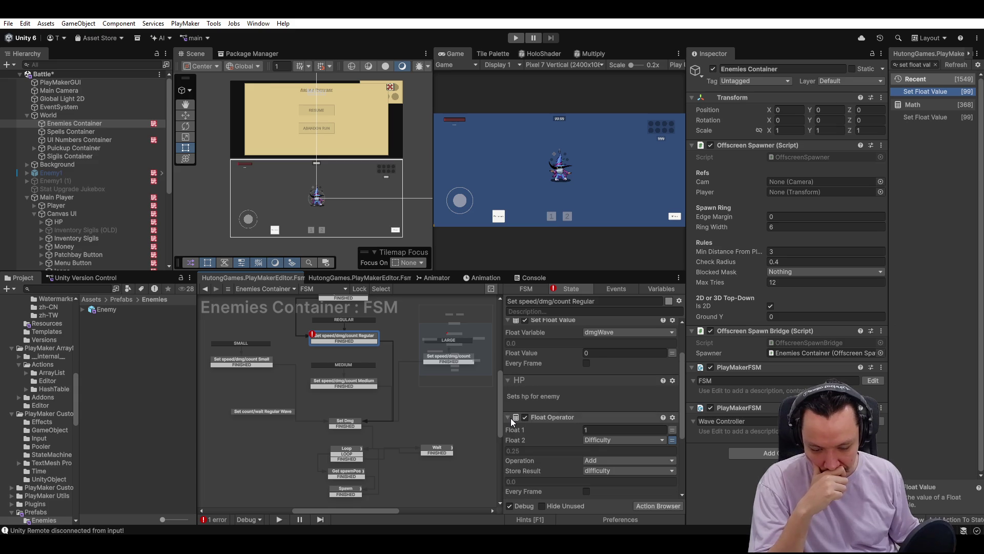
left_click(510, 418)
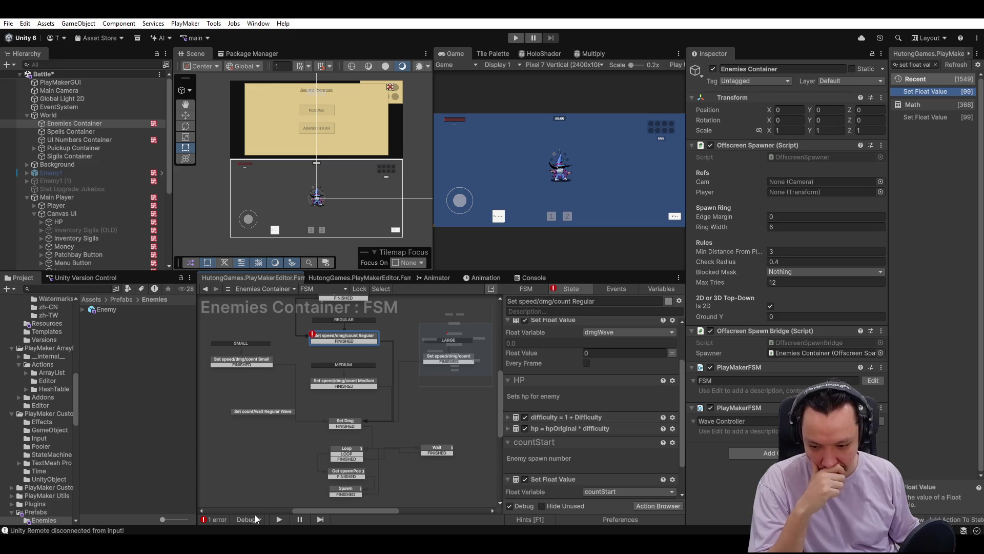
left_click(218, 519)
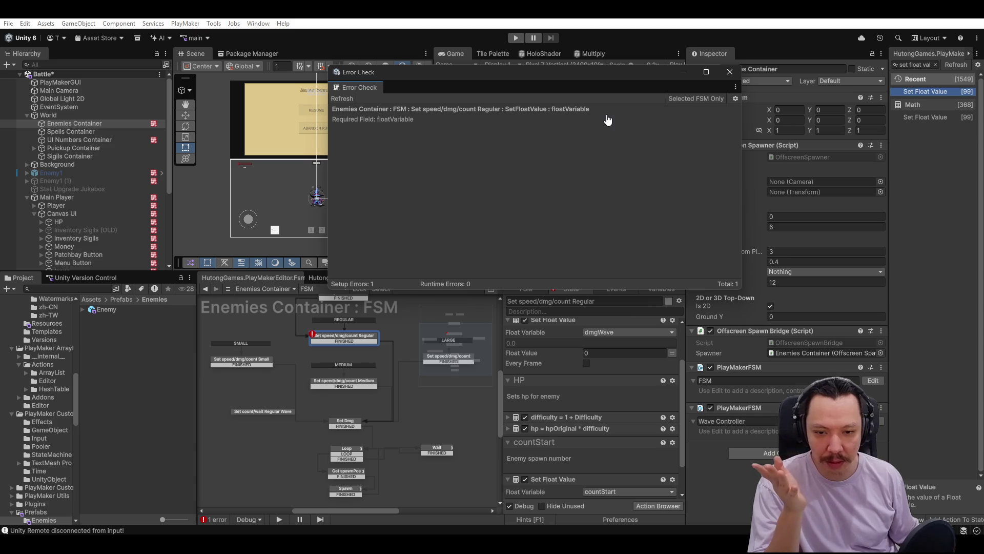
left_click(730, 72)
scroll(629, 387, "down", 1)
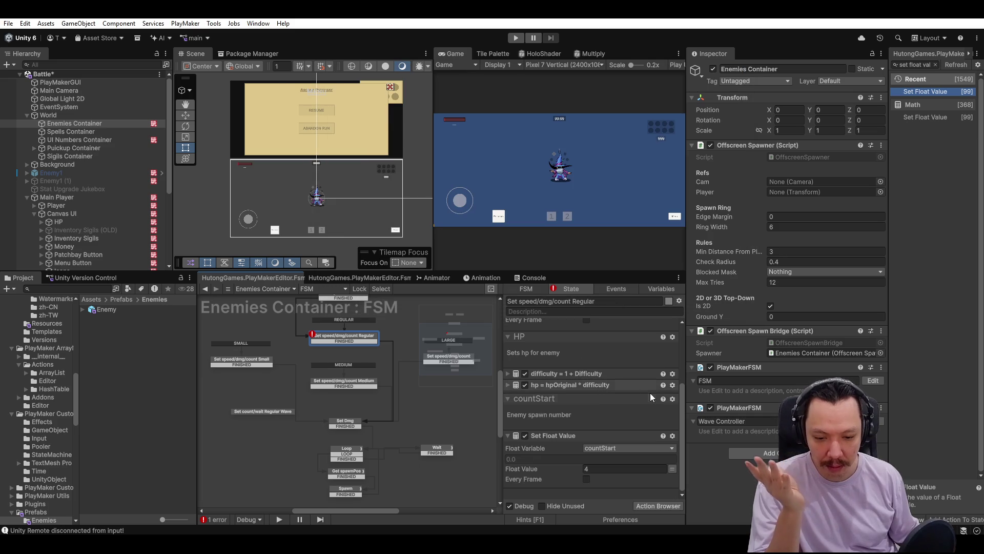
left_click(652, 448)
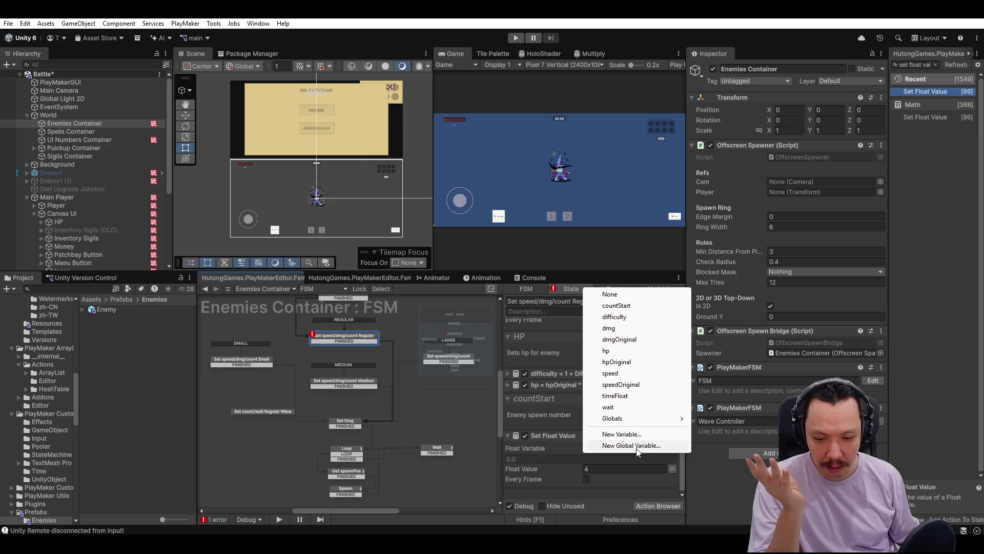
left_click(653, 304)
scroll(643, 408, "up", 1)
scroll(643, 408, "up", 2)
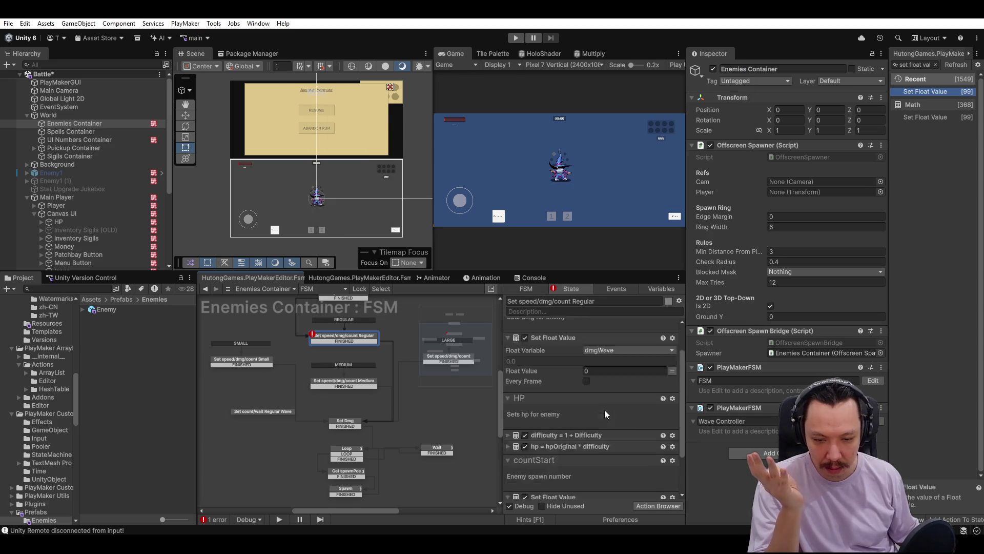
left_click(618, 382)
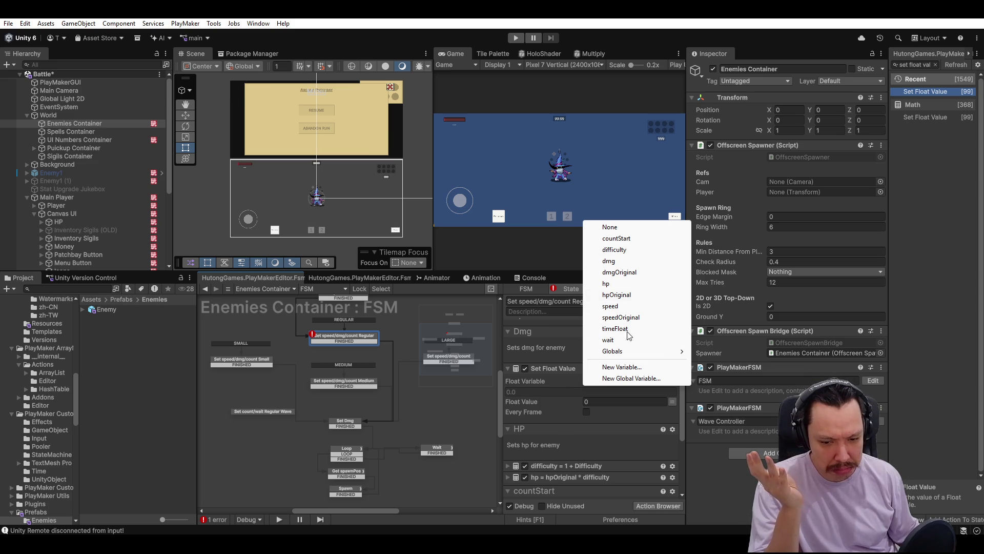
left_click(430, 416)
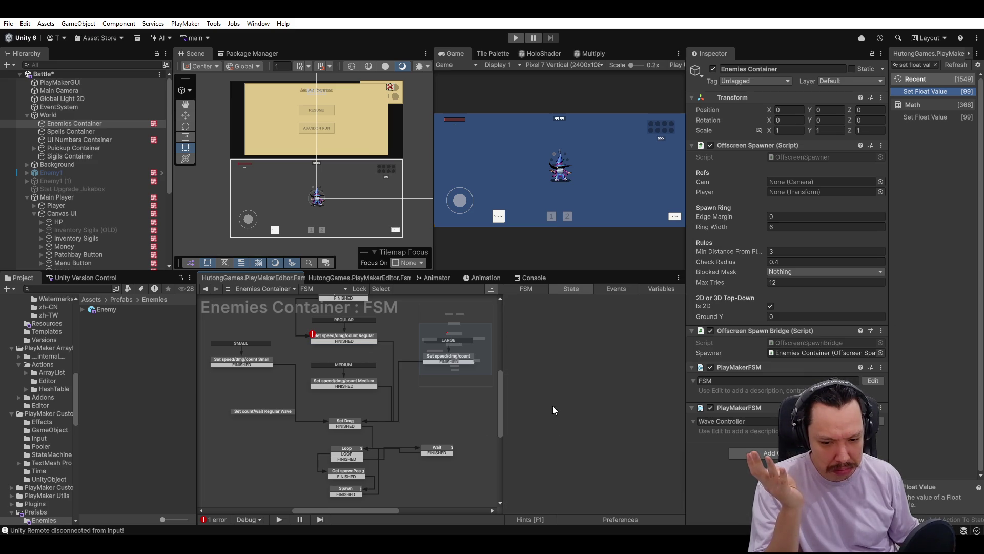
left_click(357, 339)
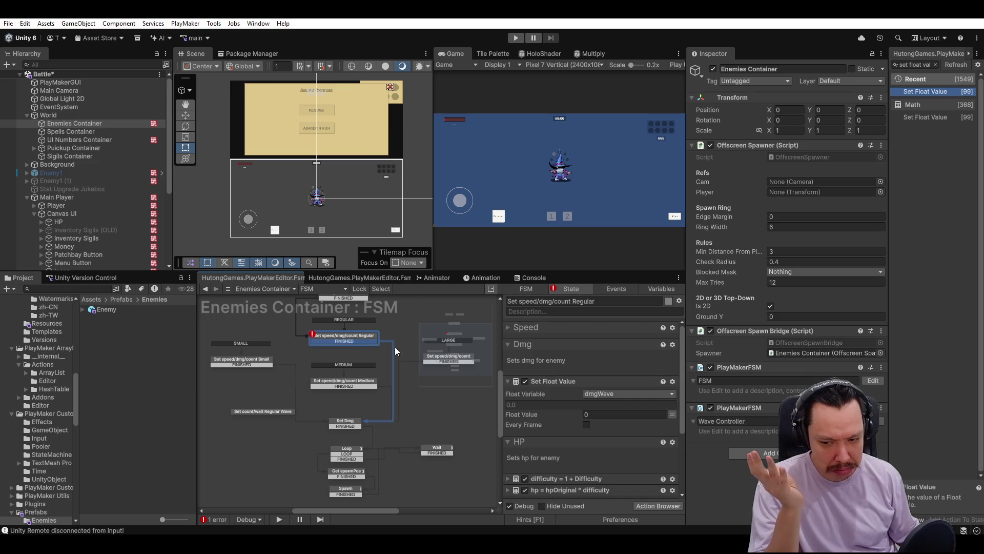
In the Variables tab, create a new Float variable dmgWave on the Enemies Container FSM.
left_click(669, 290)
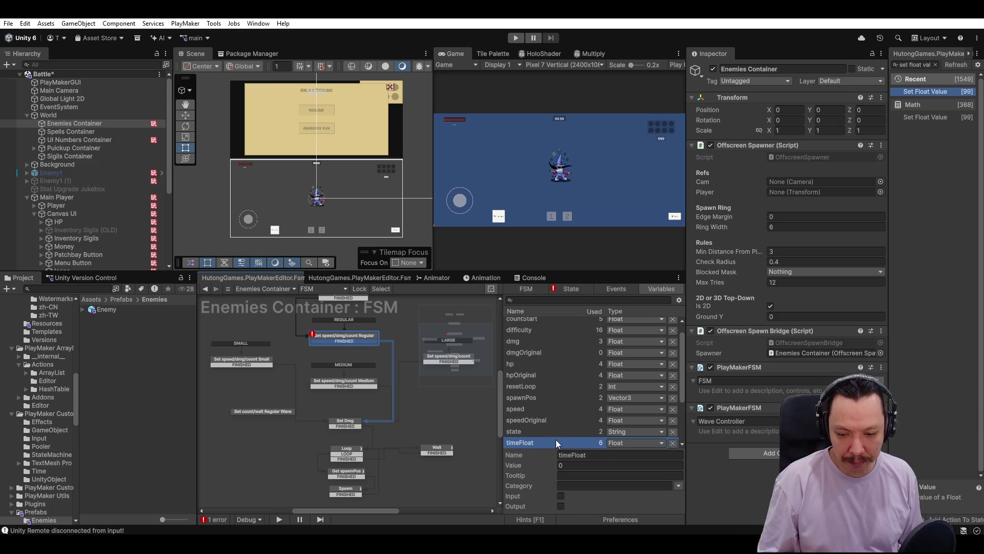
left_click(533, 341)
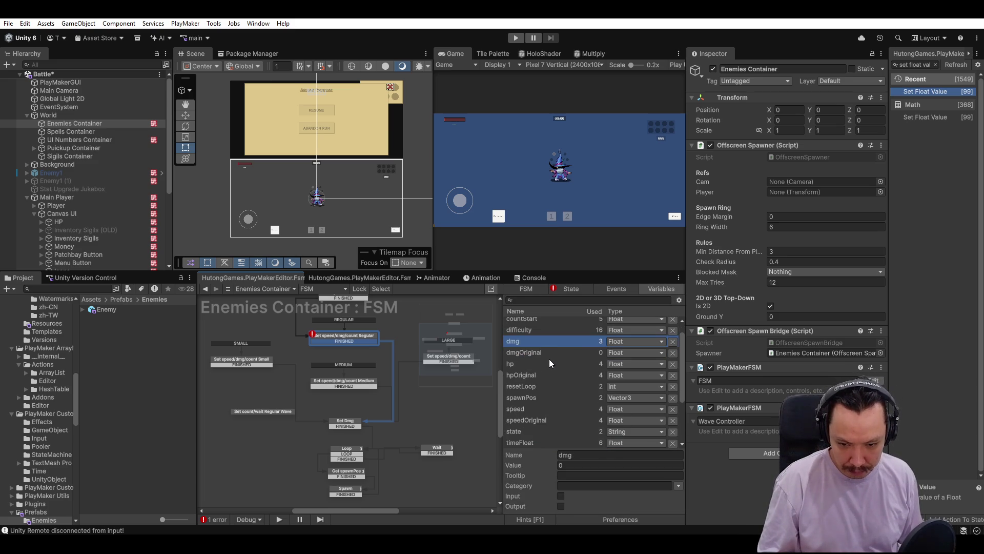
scroll(550, 363, "down", 3)
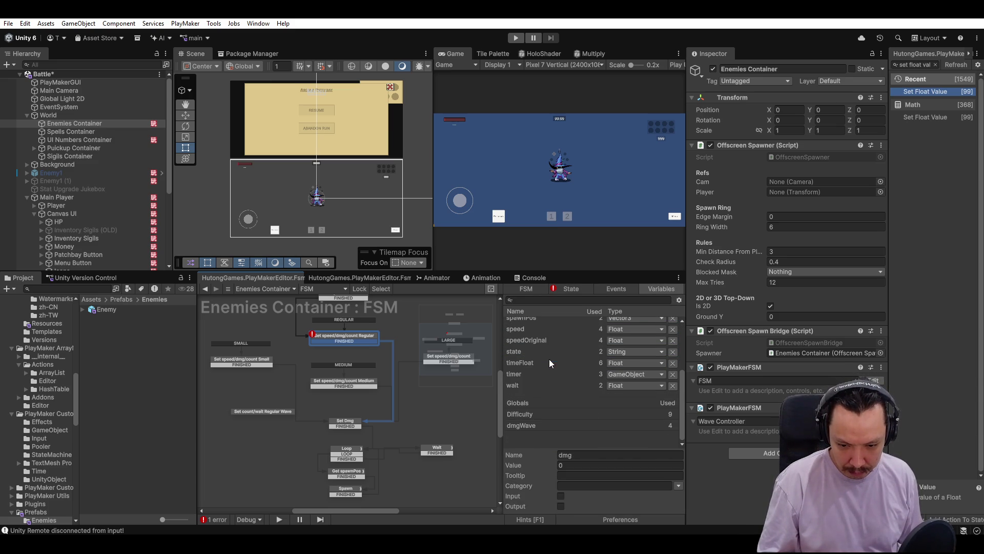
left_click(546, 422)
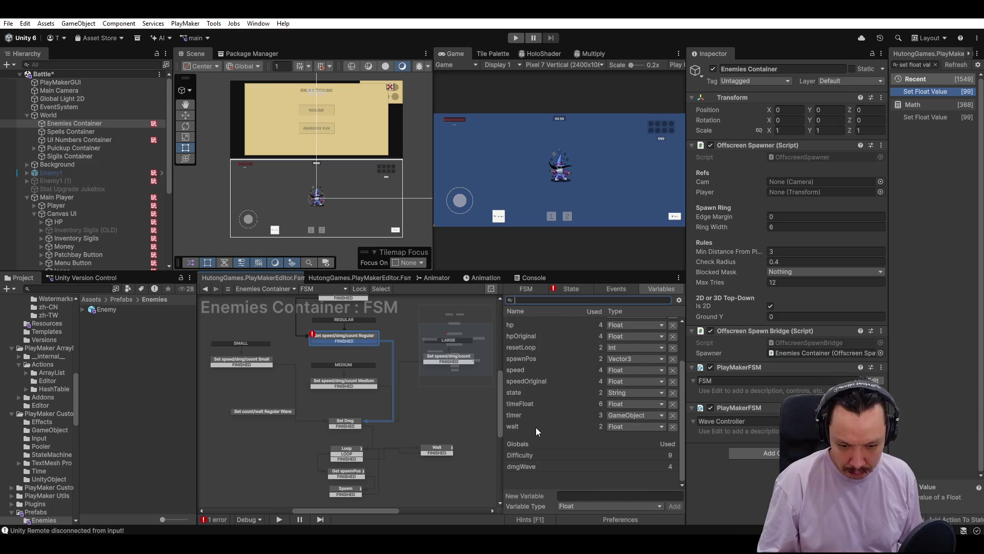
scroll(549, 431, "up", 3)
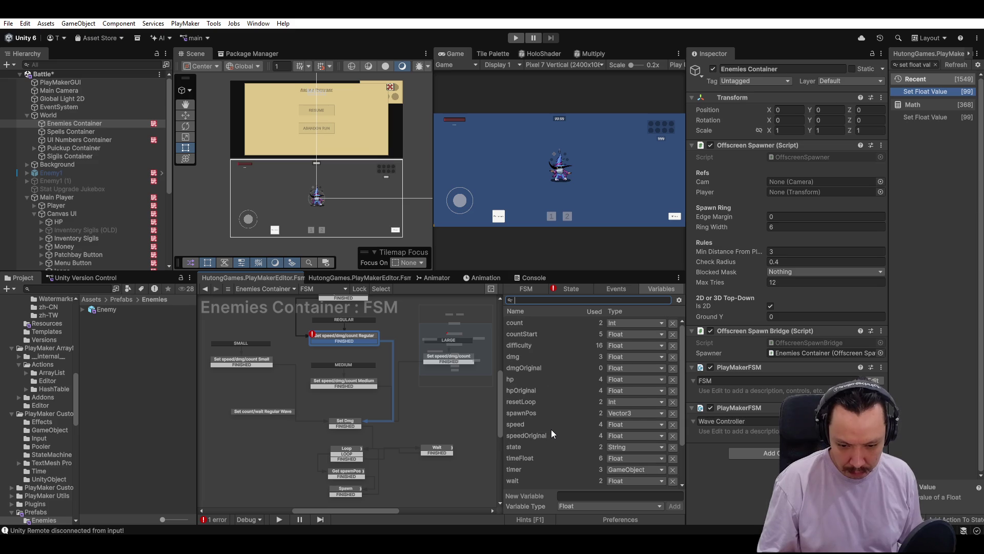
left_click(594, 495)
type("dmgWave")
key("Return")
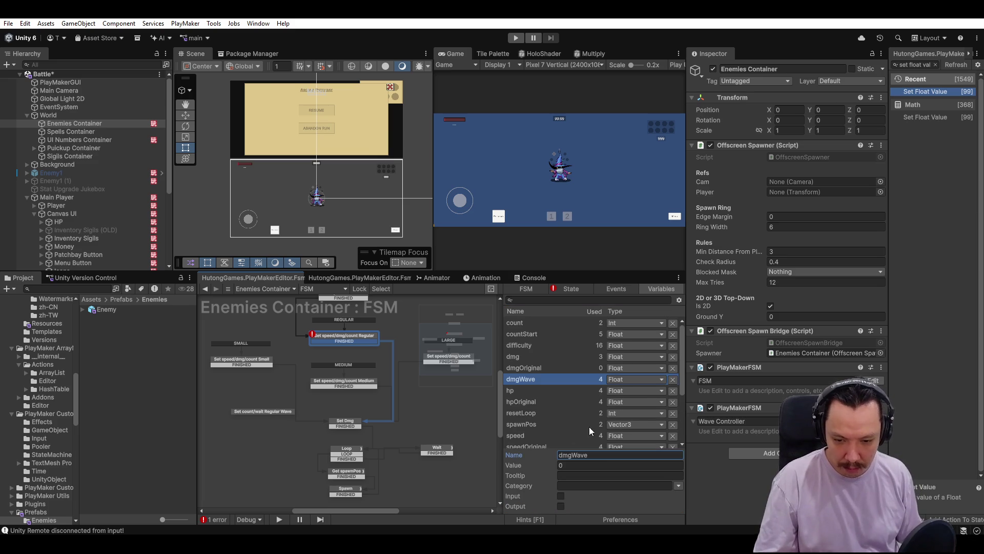
Point the Regular state's Dmg Set Float Value action at the local dmgWave variable.
left_click(574, 289)
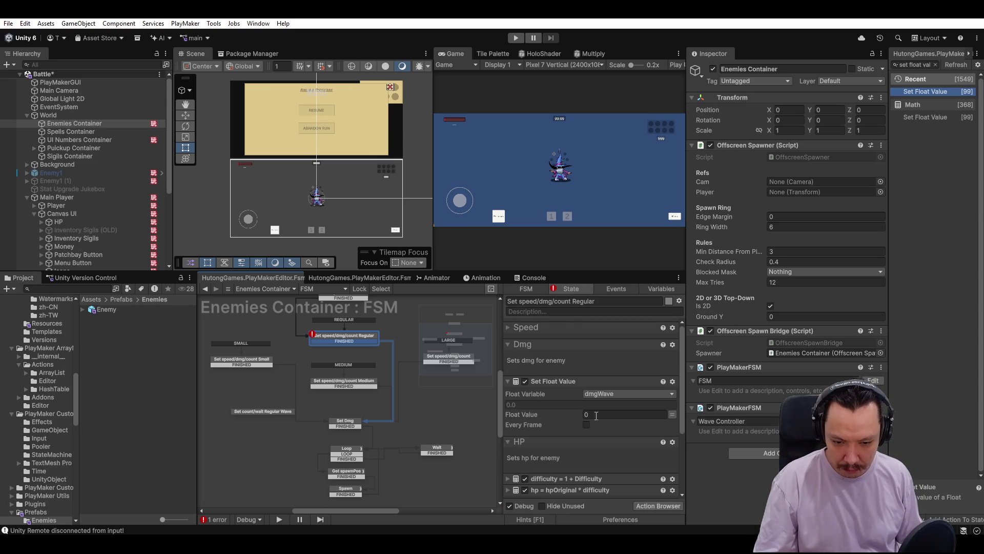
left_click(607, 394)
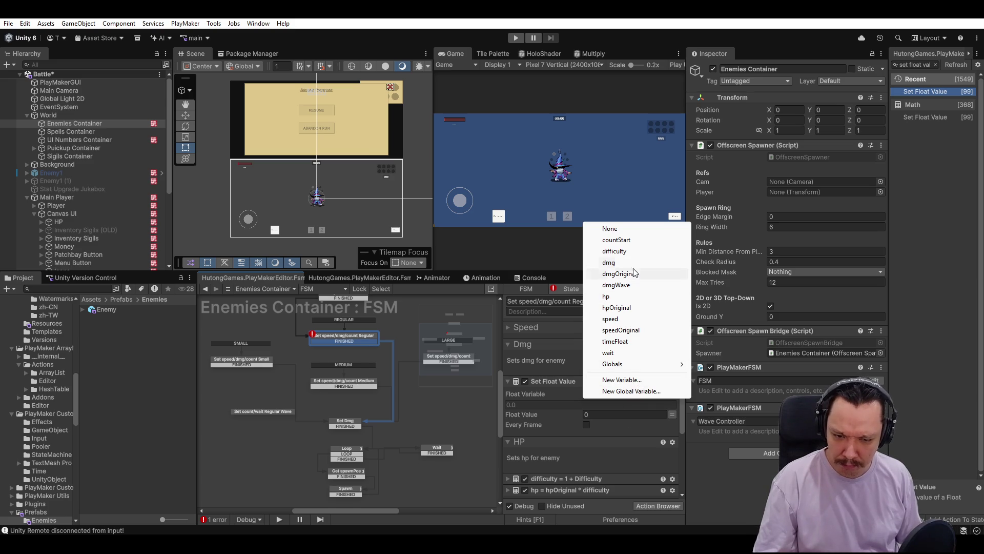
left_click(616, 285)
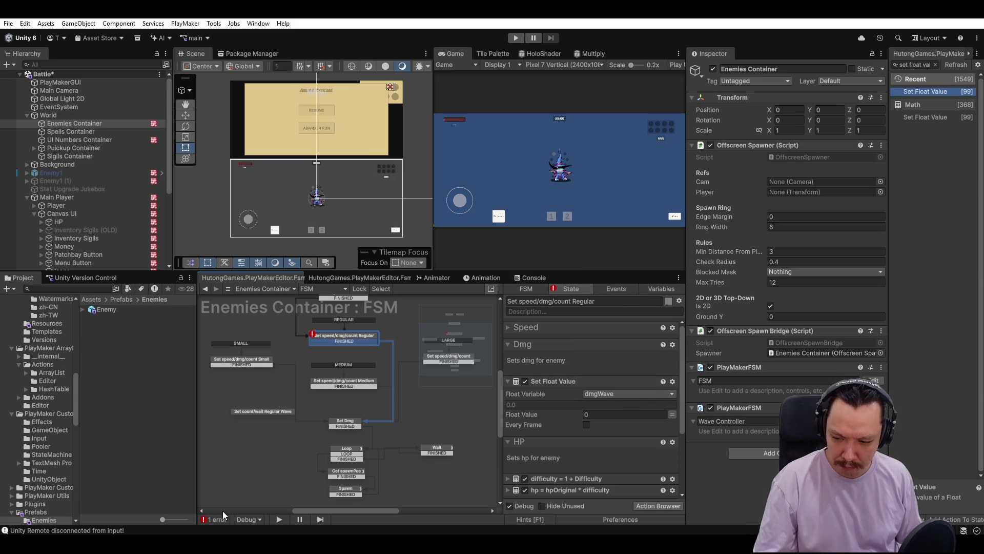
From the LARGE state, check in the Variables list which states use dmgWave.
scroll(653, 433, "down", 4)
left_click(449, 358)
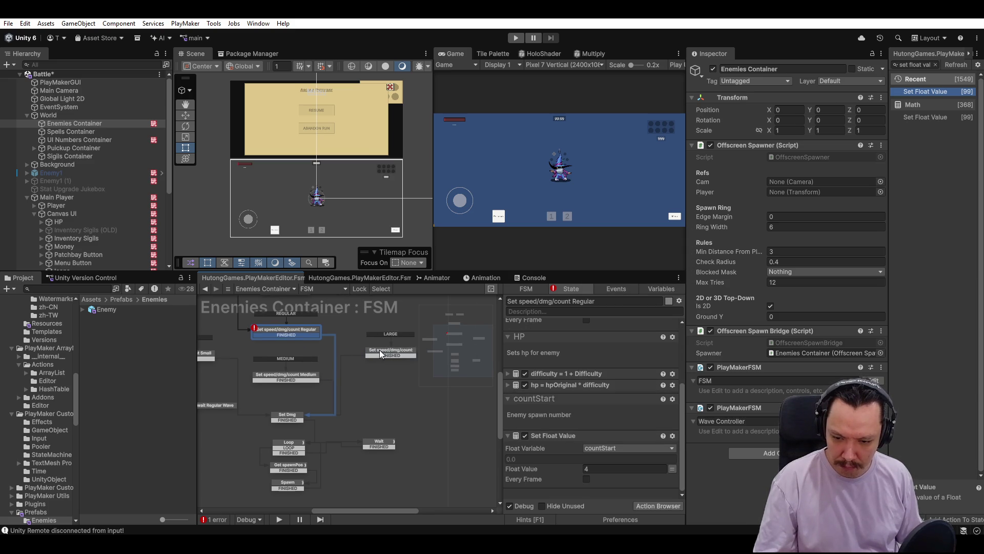
left_click(659, 288)
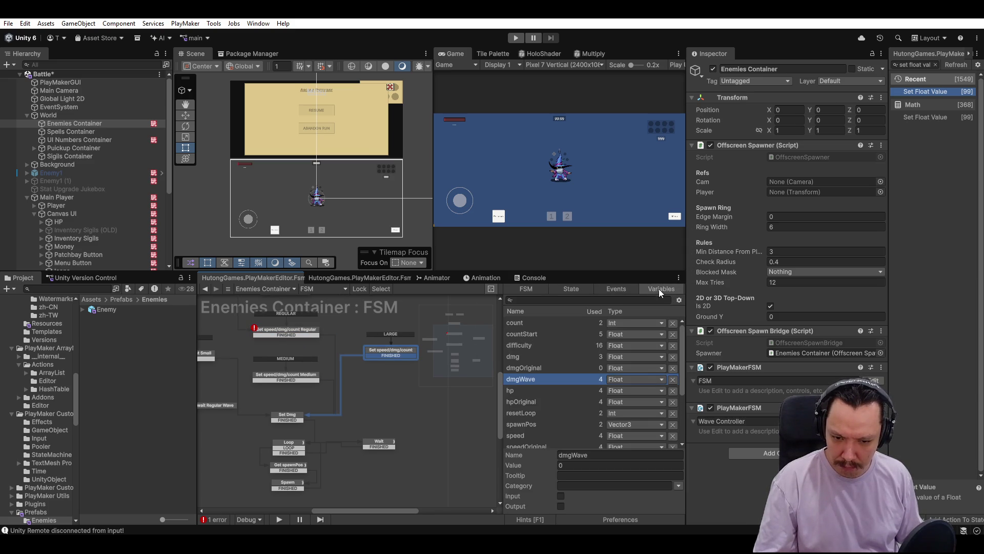
right_click(547, 379)
mouse_move(589, 391)
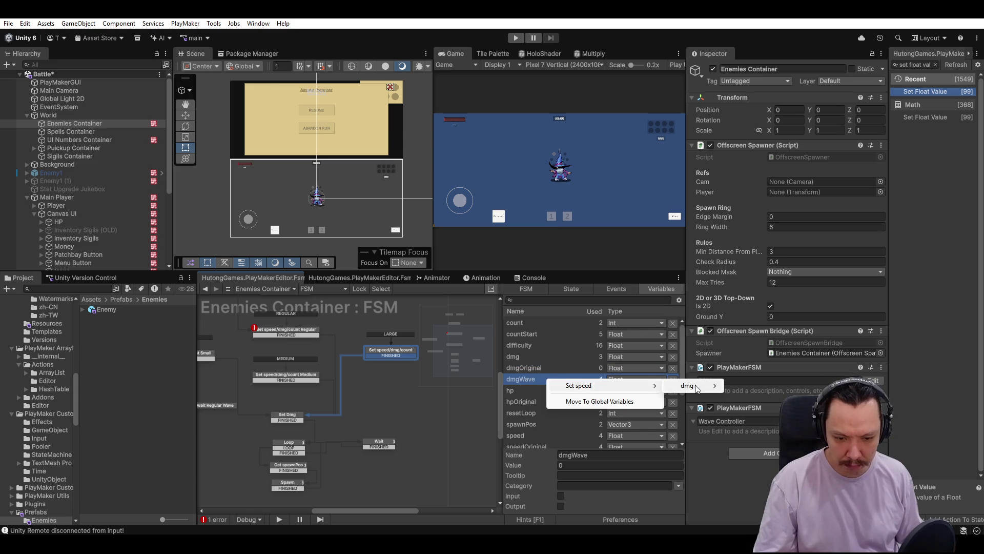
mouse_move(687, 389)
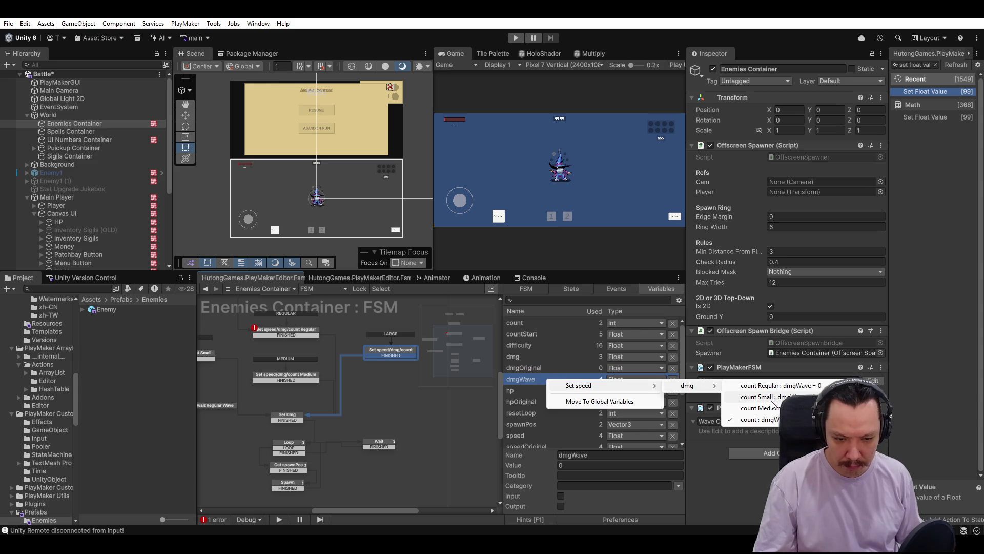
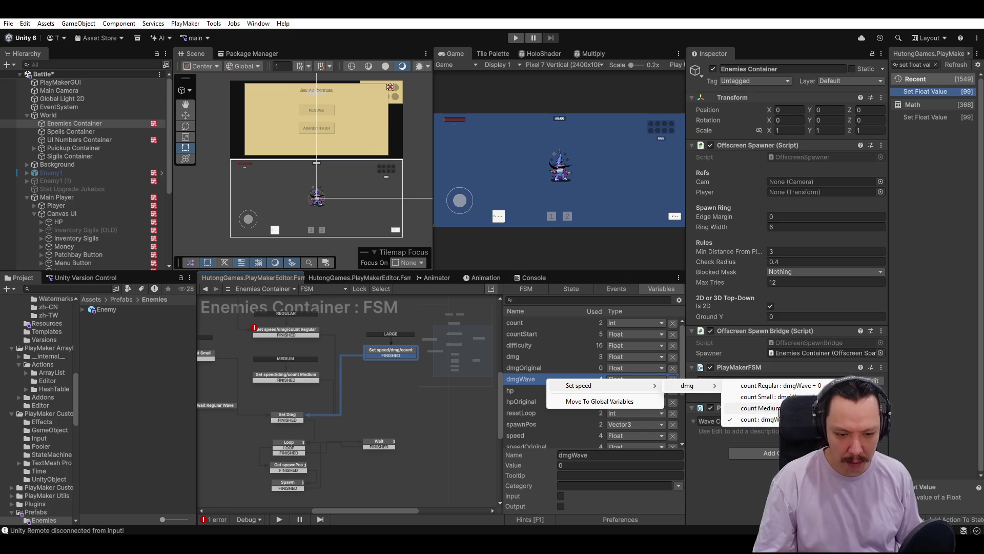
Jump to the Set speed/dmg/count Regular state that uses dmgWave and collapse its Dmg and HP groups.
left_click(783, 388)
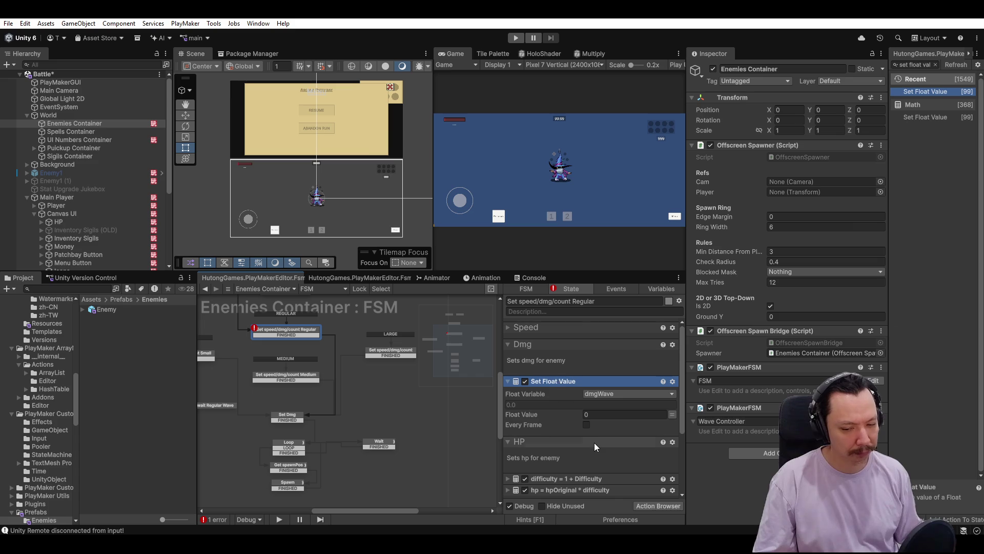
left_click(509, 346)
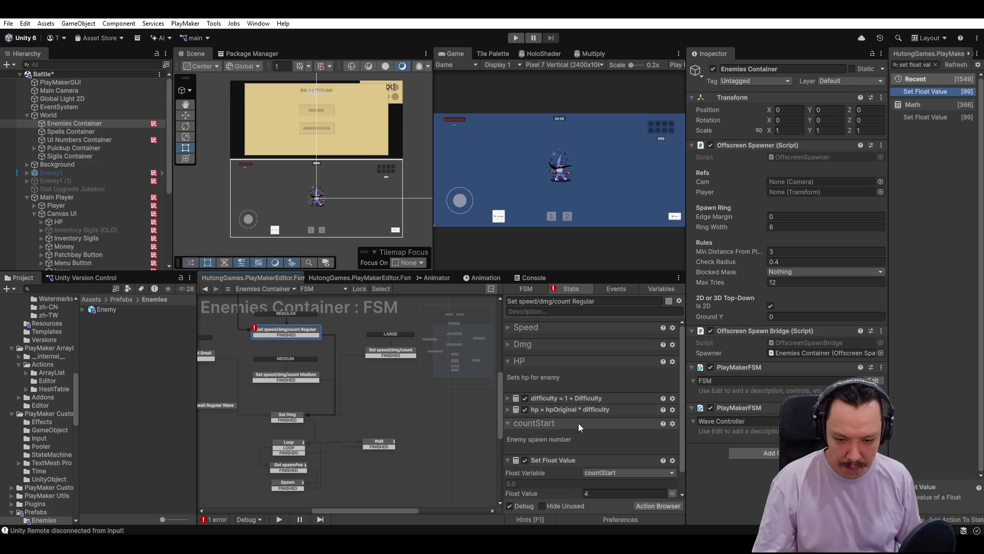
left_click(508, 361)
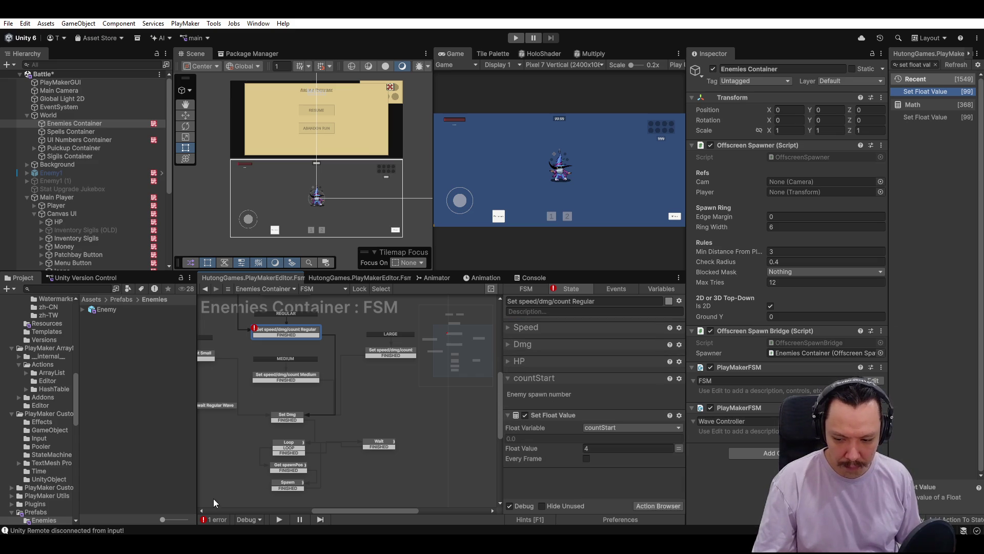
Run Error Check, inspect the missing floatVariable error, and close the error list.
left_click(216, 518)
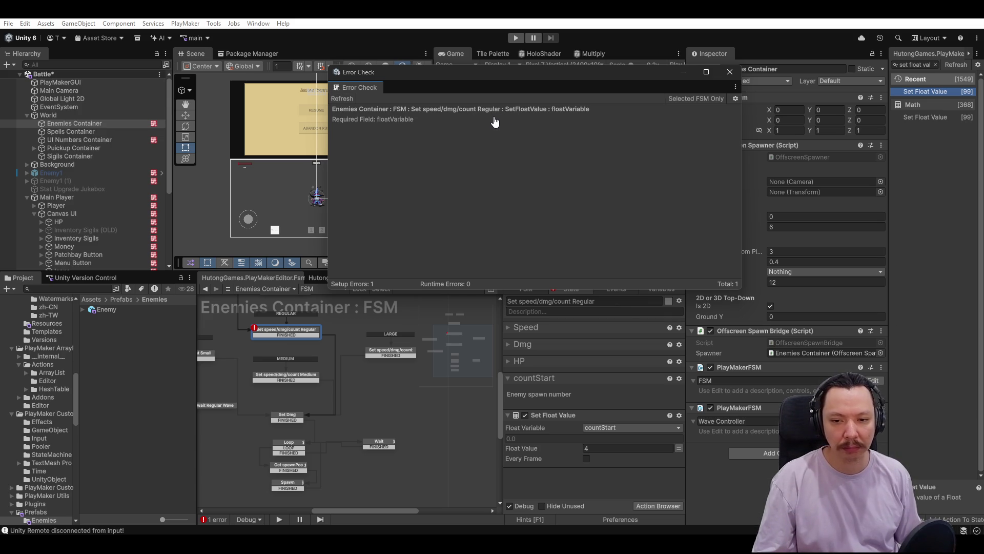
left_click(627, 115)
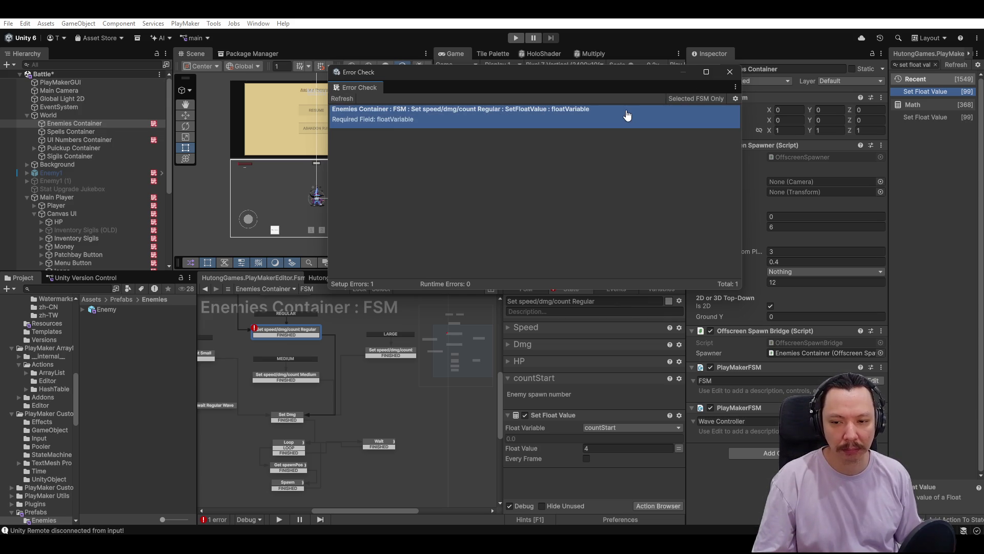
left_click(730, 72)
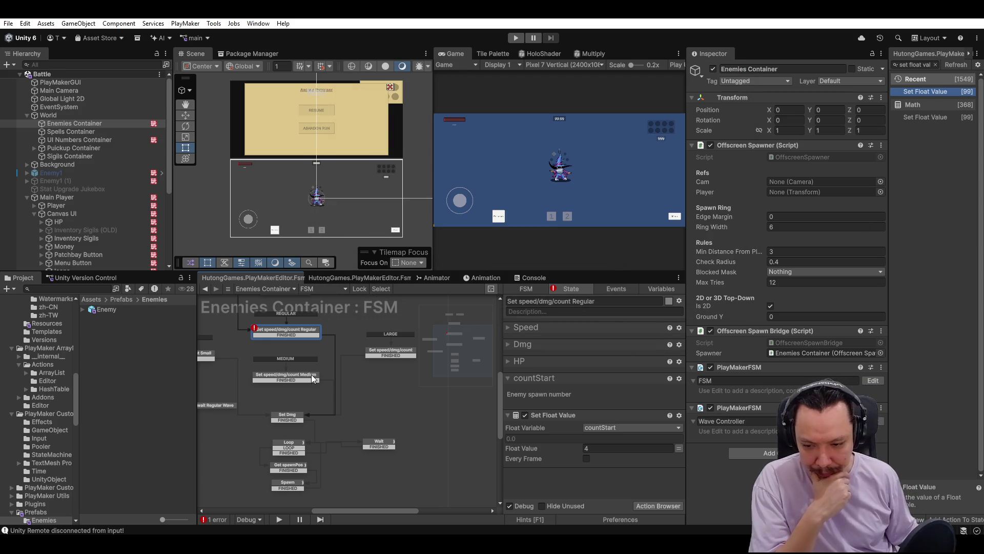
Compare the actions of the Set Dmg and Set count/wait Regular Wave states.
left_click(302, 416)
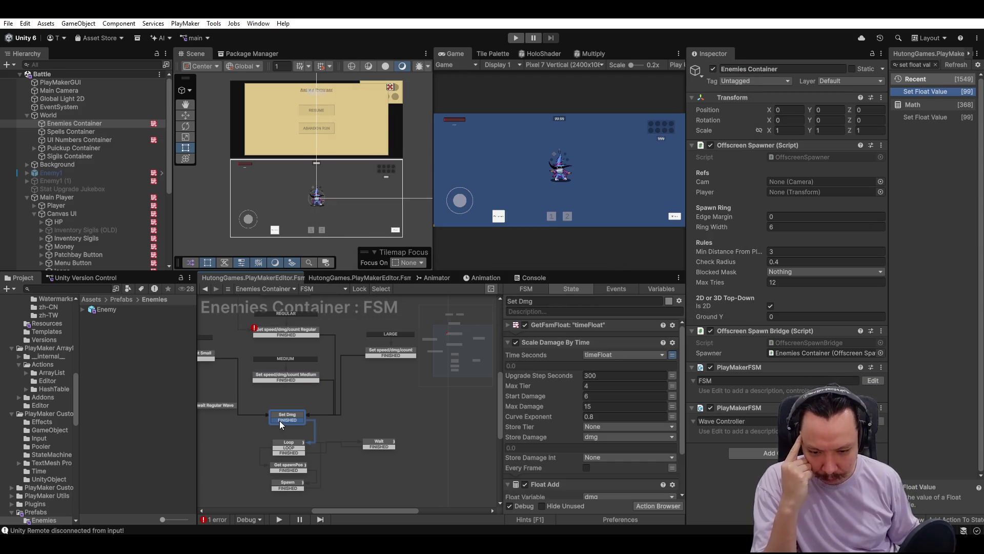
left_click(222, 407)
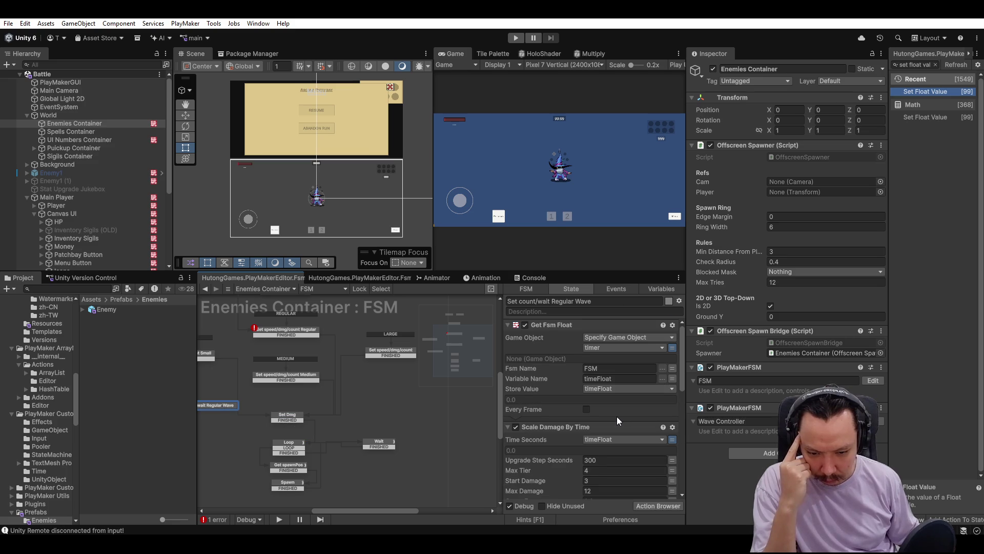
scroll(617, 417, "down", 2)
scroll(617, 416, "down", 2)
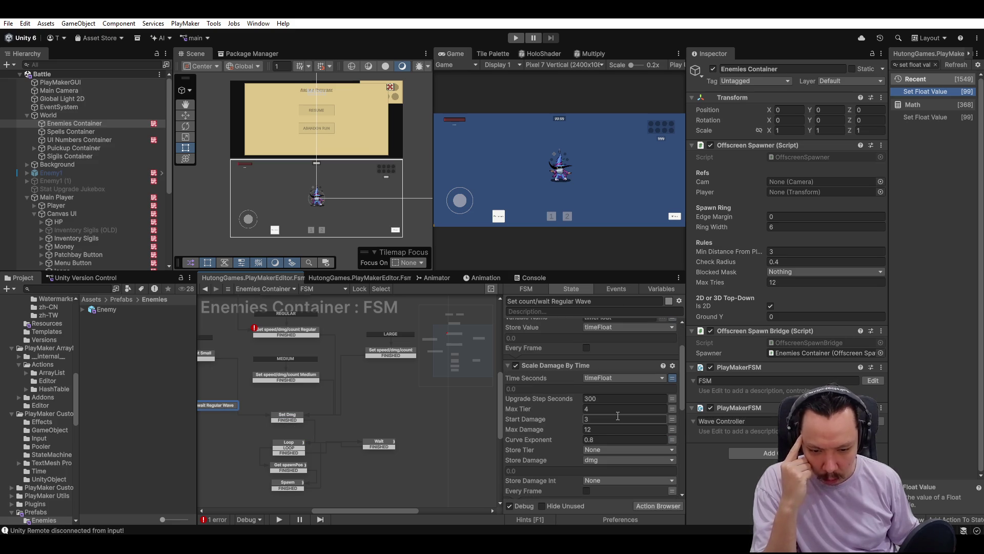
scroll(617, 420, "up", 3)
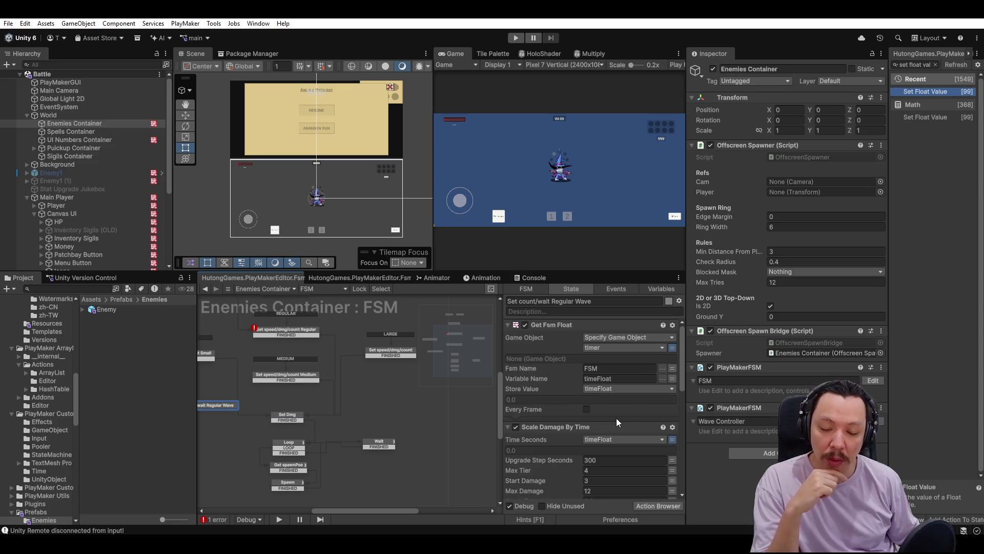
scroll(616, 418, "down", 6)
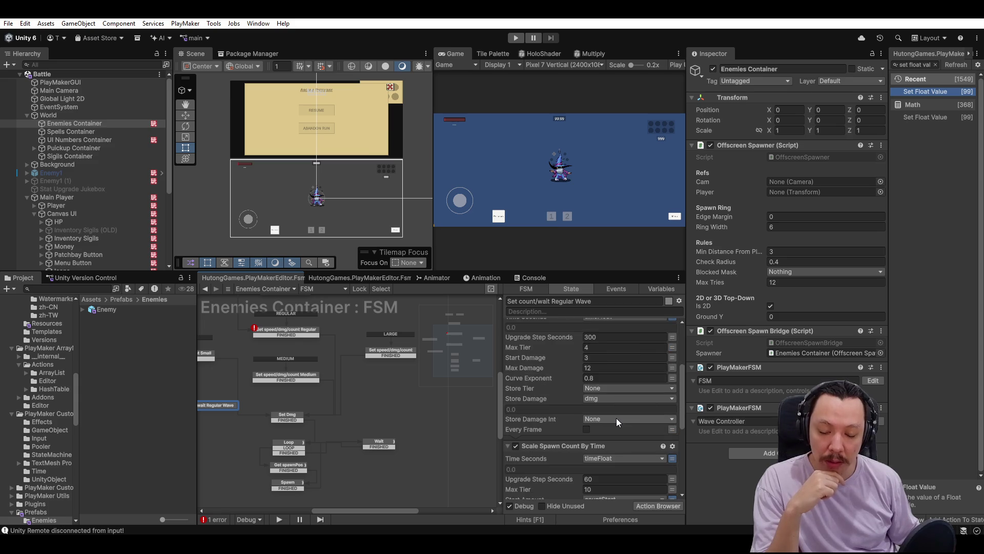
scroll(616, 417, "down", 1)
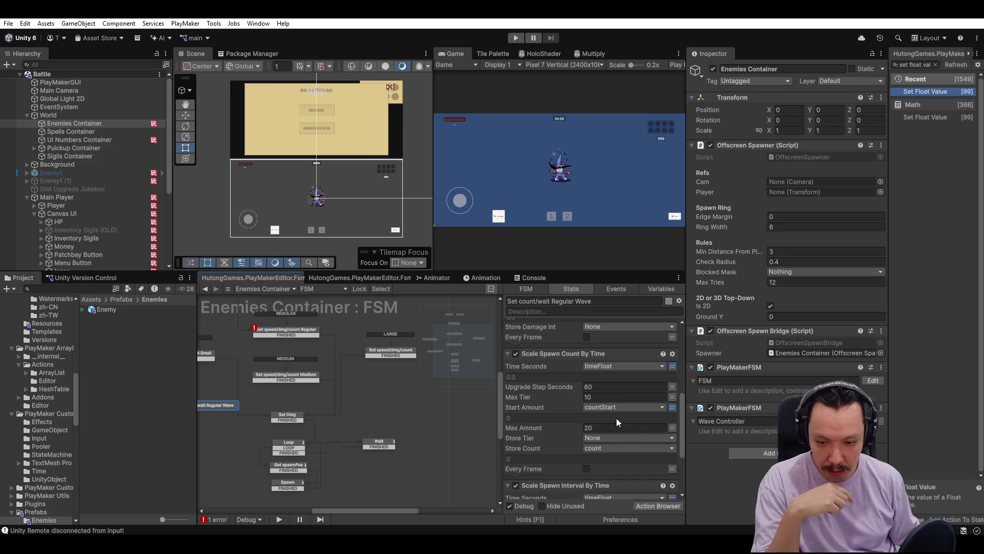
Return to Set Dmg, undo the last change, and check the variable its Float Add modifies.
left_click(295, 421)
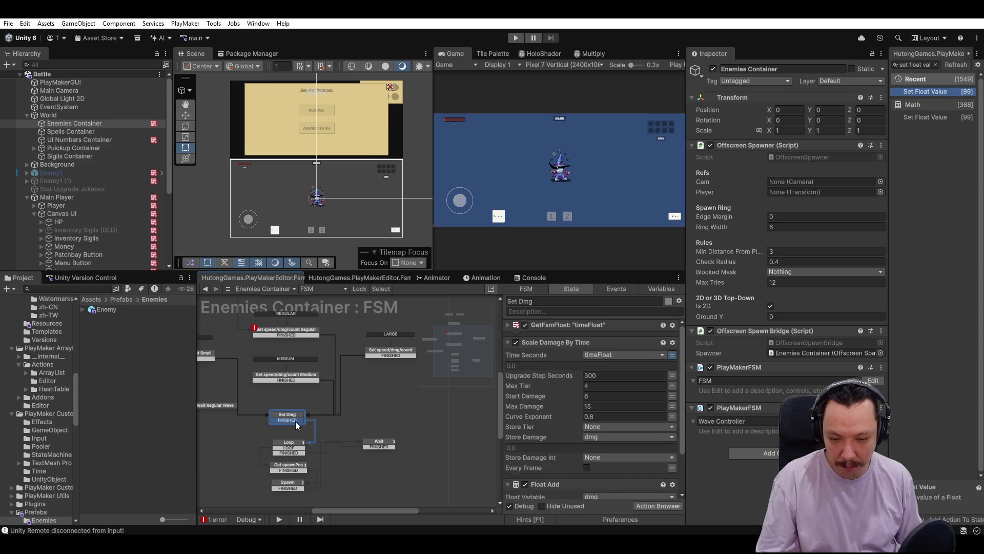
left_click(225, 407)
left_click(570, 427)
key("ctrl+z")
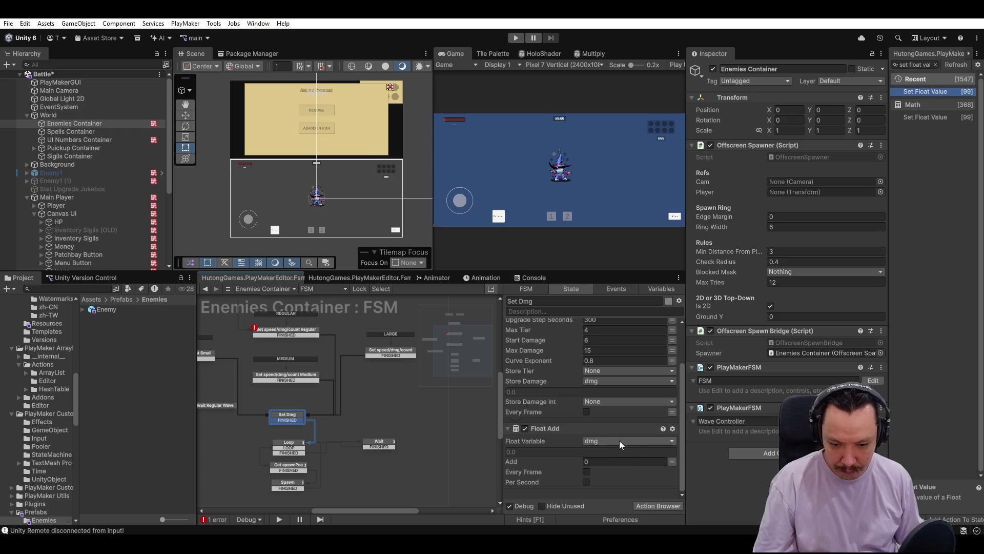
left_click(617, 441)
Make Set Dmg's Float Add add the dmgWave variable to dmg.
left_click(647, 472)
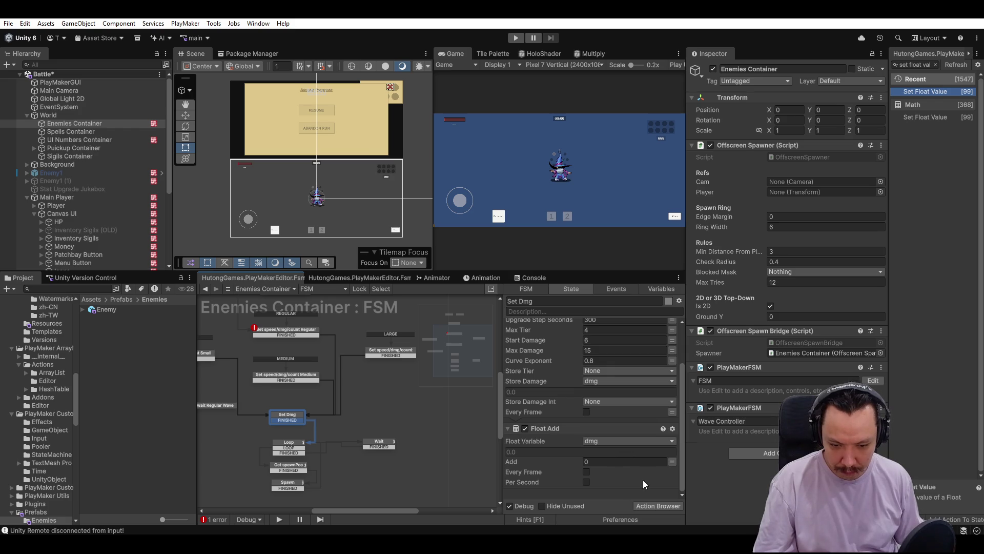
left_click(674, 461)
left_click(668, 461)
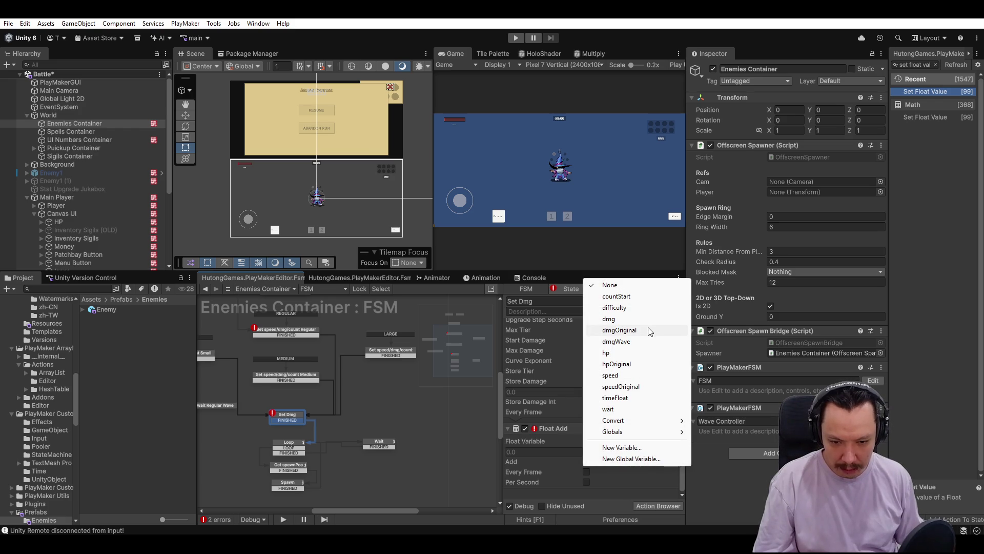
left_click(647, 342)
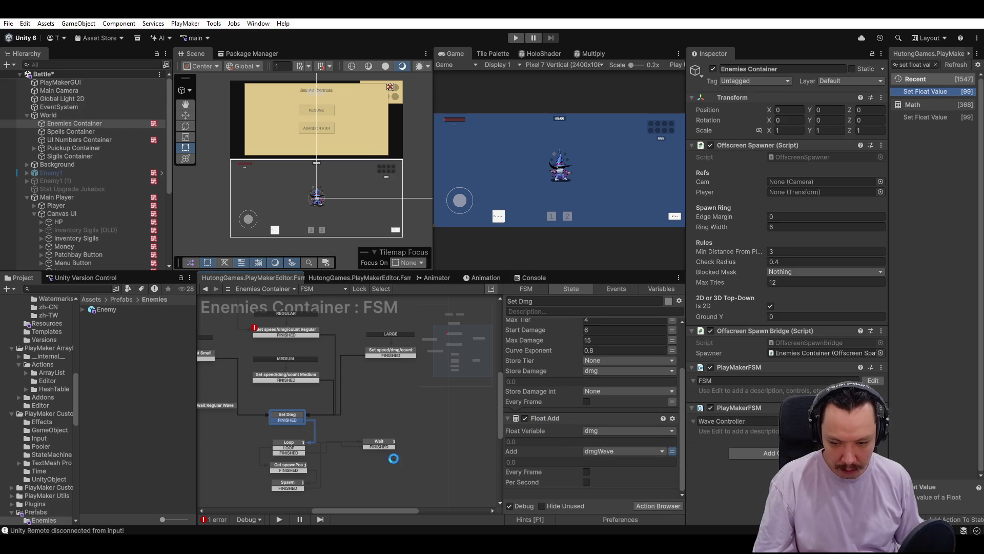
Review the Loop state and the Regular Wave state's Scale Spawn Count and Interval By Time actions.
left_click(283, 447)
left_click(224, 409)
scroll(564, 422, "down", 3)
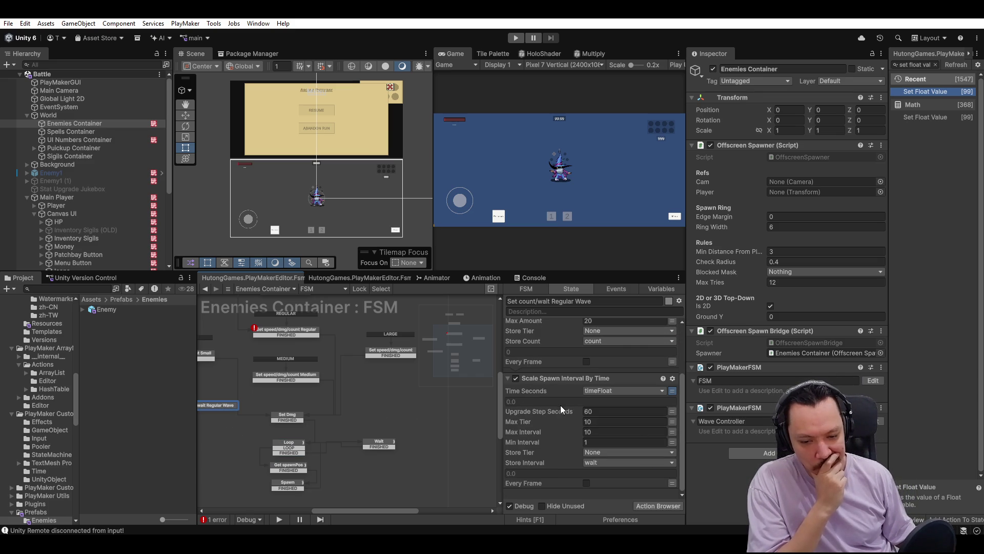
left_click(563, 375)
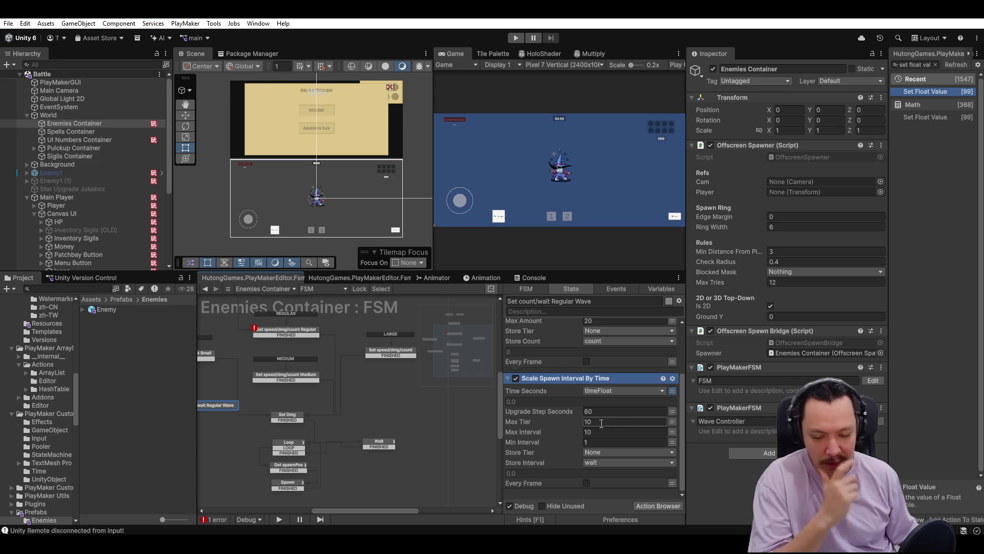
scroll(582, 432, "up", 3)
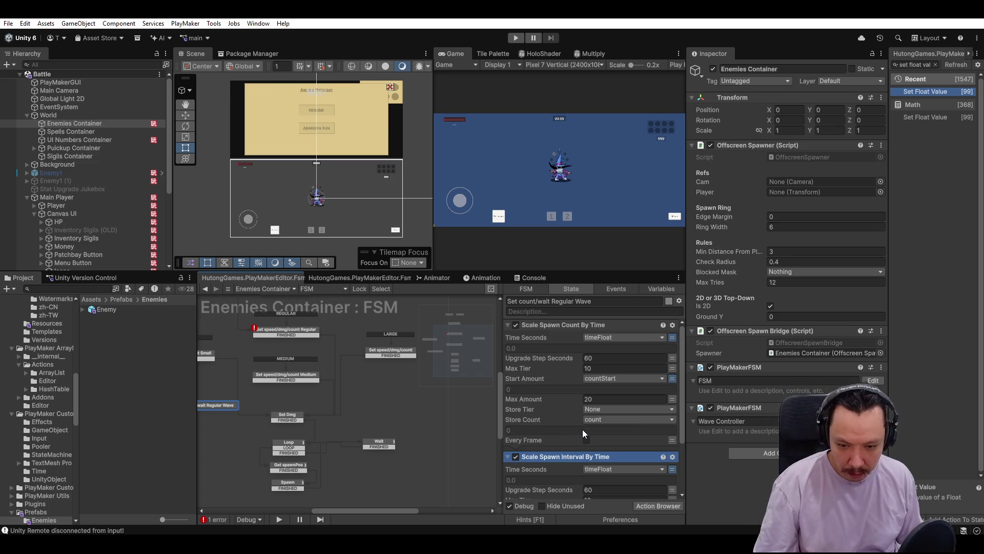
left_click(549, 326)
left_click(562, 456)
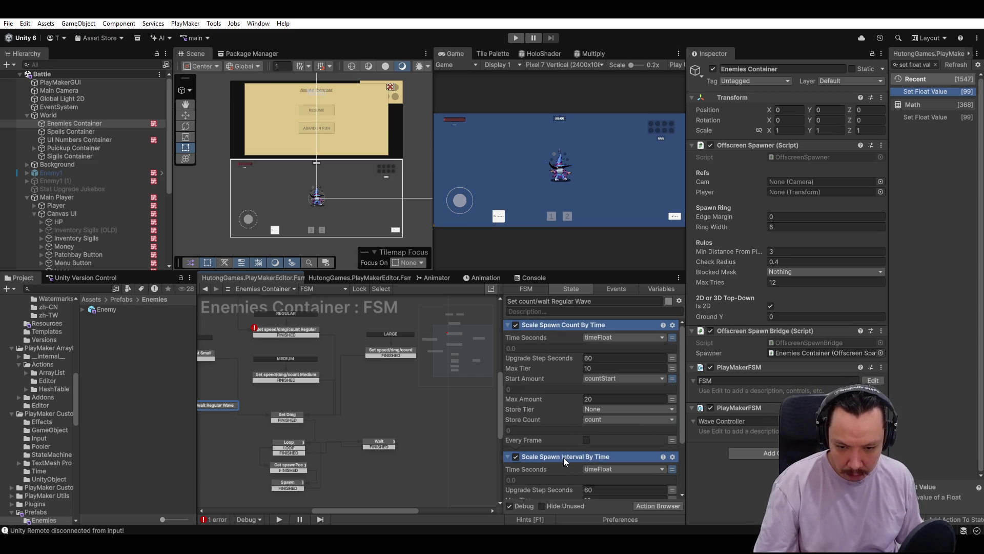
scroll(557, 429, "down", 3)
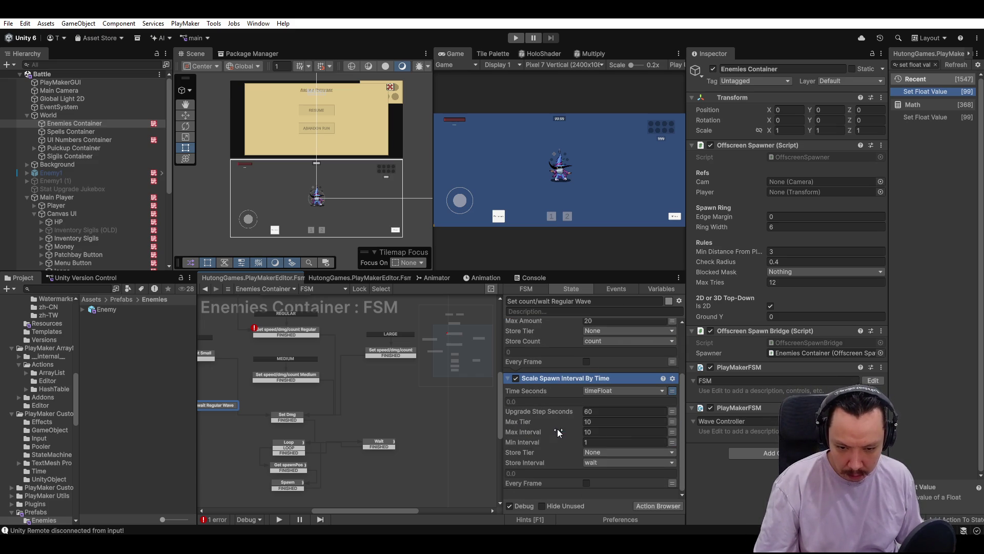
Move the Set count/wait Regular Wave state just below Set Dmg in the graph.
left_click(293, 424)
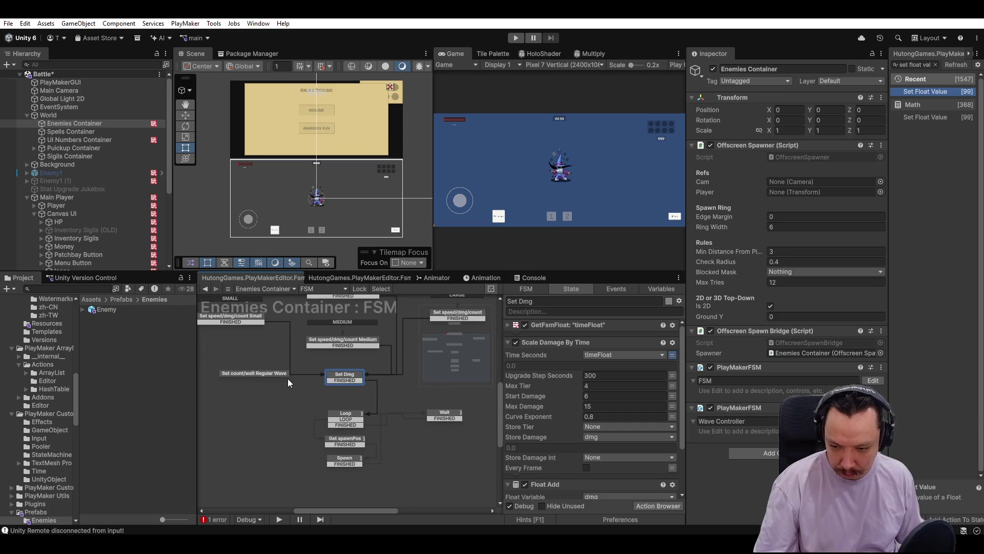
left_click_drag(257, 376, 353, 395)
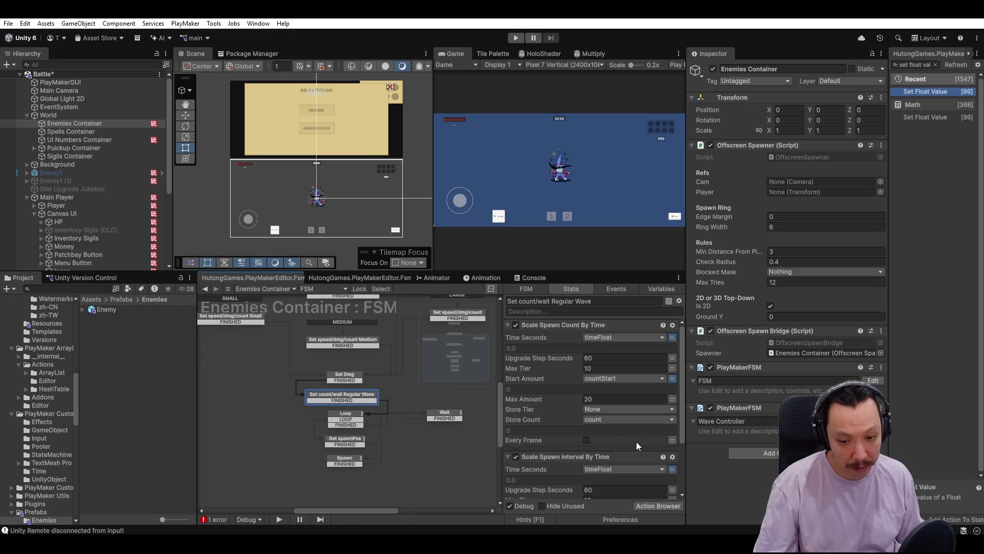
left_click(638, 302)
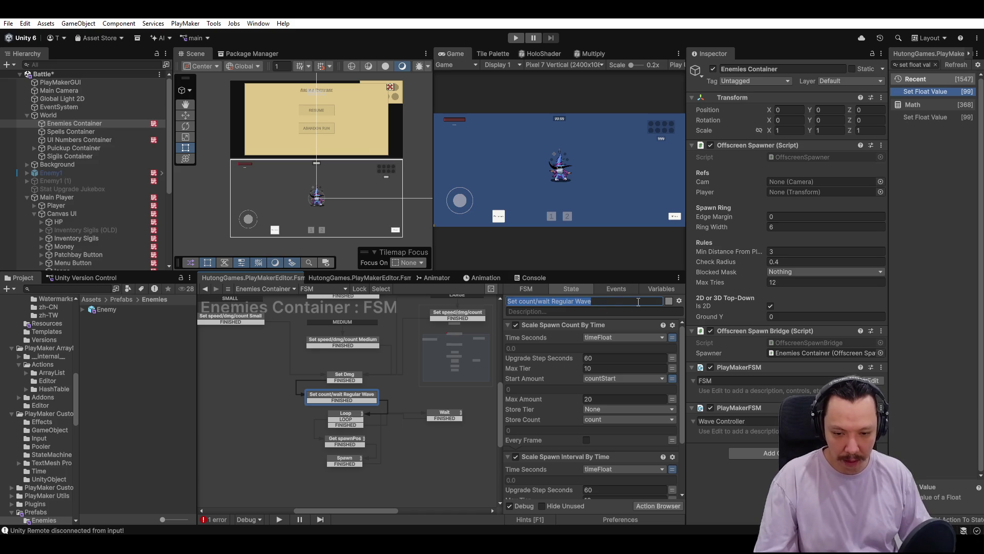
Rename the spawn-scaling state to 'Scale Count/Interval By Time' and drag Set Dmg higher.
type("Sca;e C")
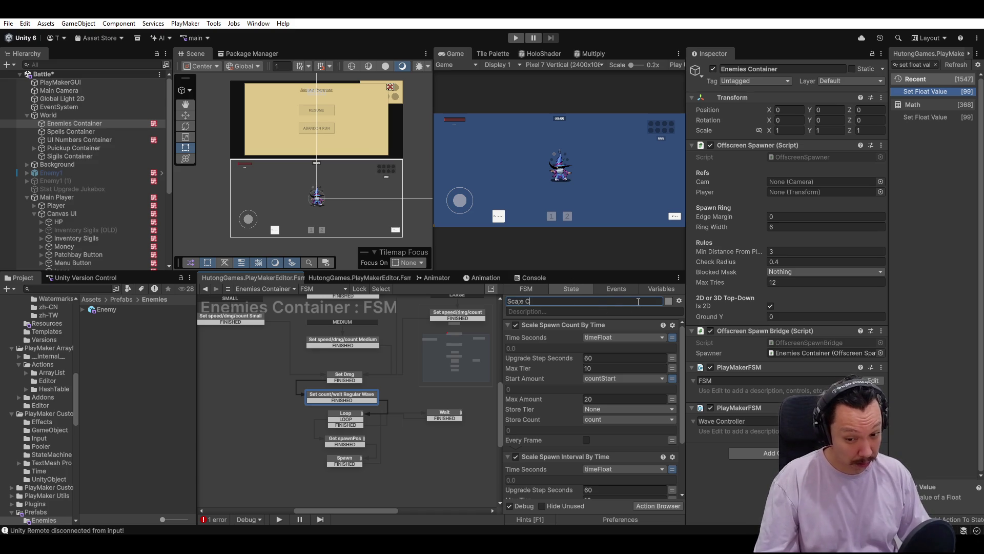
key("BackSpace")
key("BackSpace")
key("BackSpace")
key("BackSpace")
type("le Count/Interval")
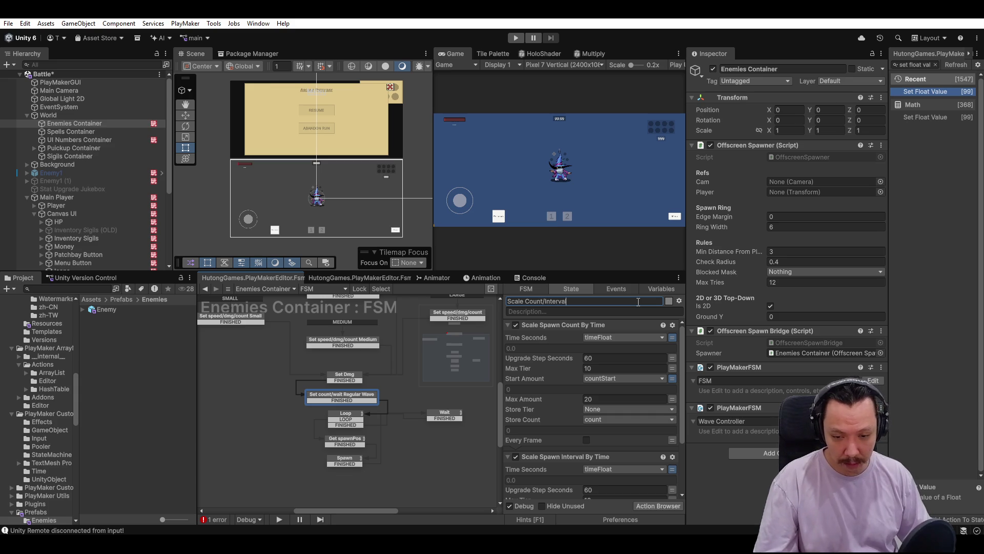
type(" By Tu")
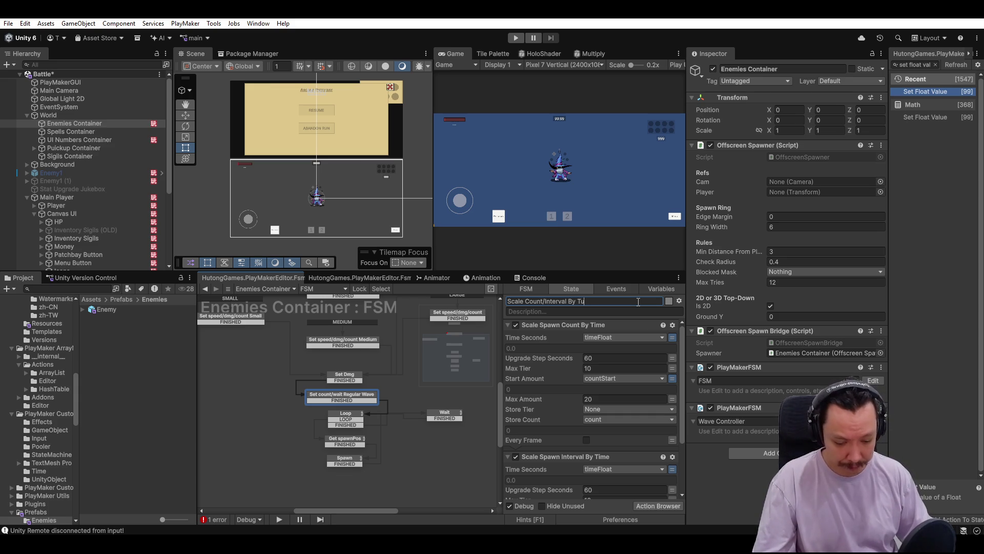
type("ime")
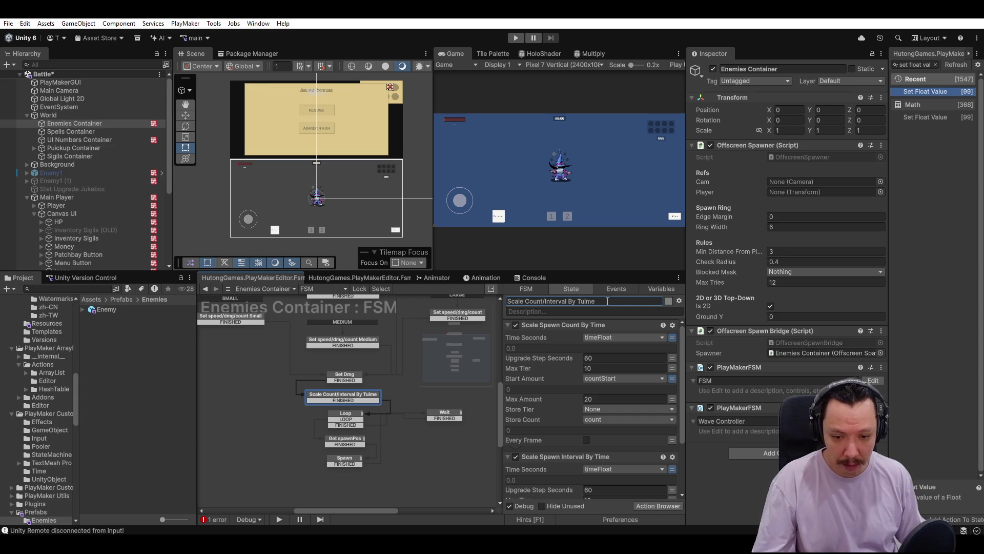
key("BackSpace")
mouse_move(350, 375)
left_mouse_down()
mouse_move(348, 365)
mouse_move(350, 389)
left_mouse_up()
scroll(393, 426, "down", 5)
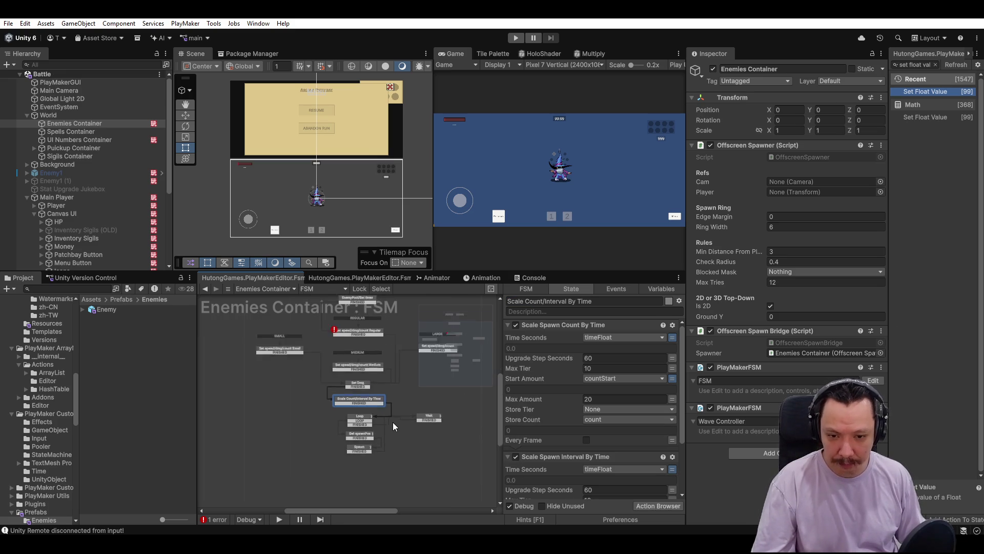
Select the Regular state, collapse Dmg and expand its Speed section.
left_click(514, 38)
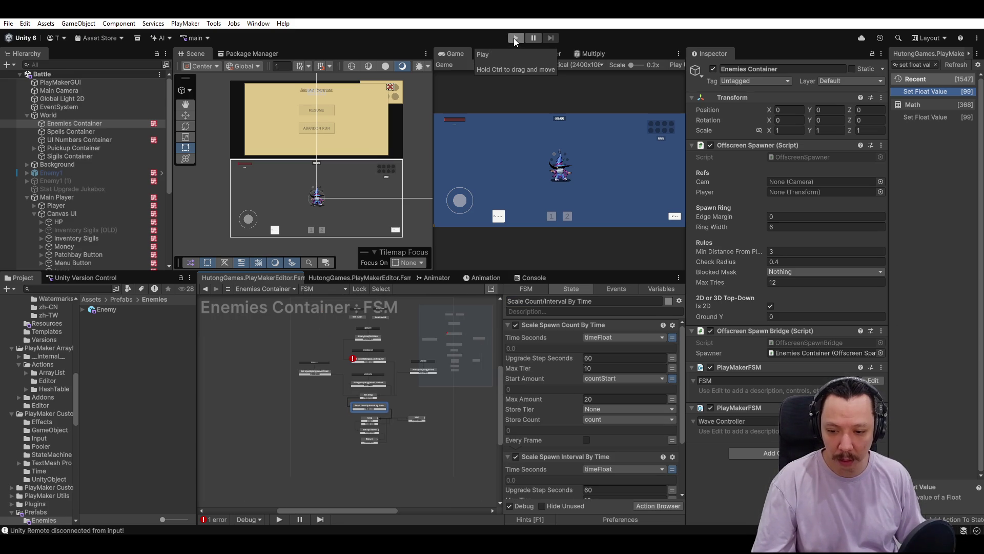
left_click(360, 360)
scroll(362, 357, "up", 3)
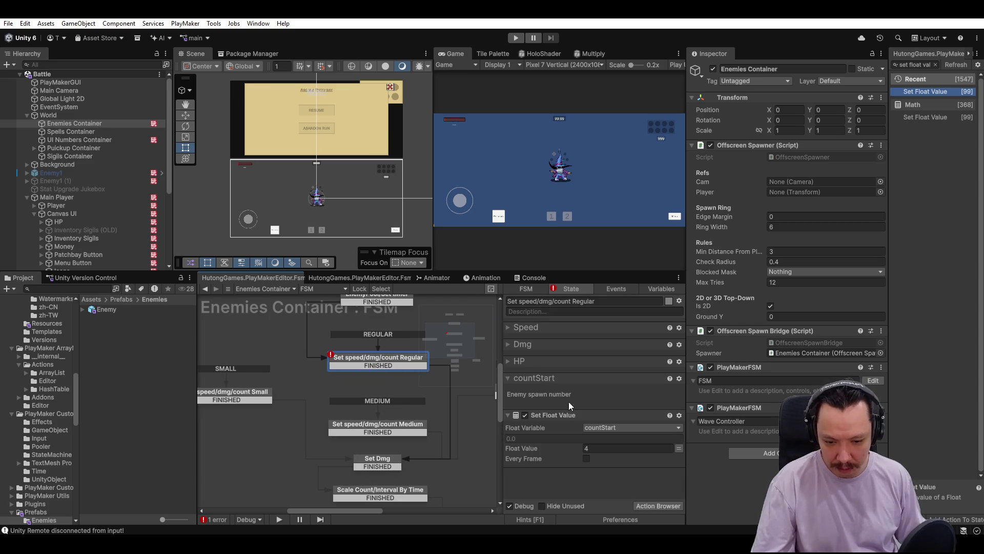
left_click(509, 344)
left_click(510, 348)
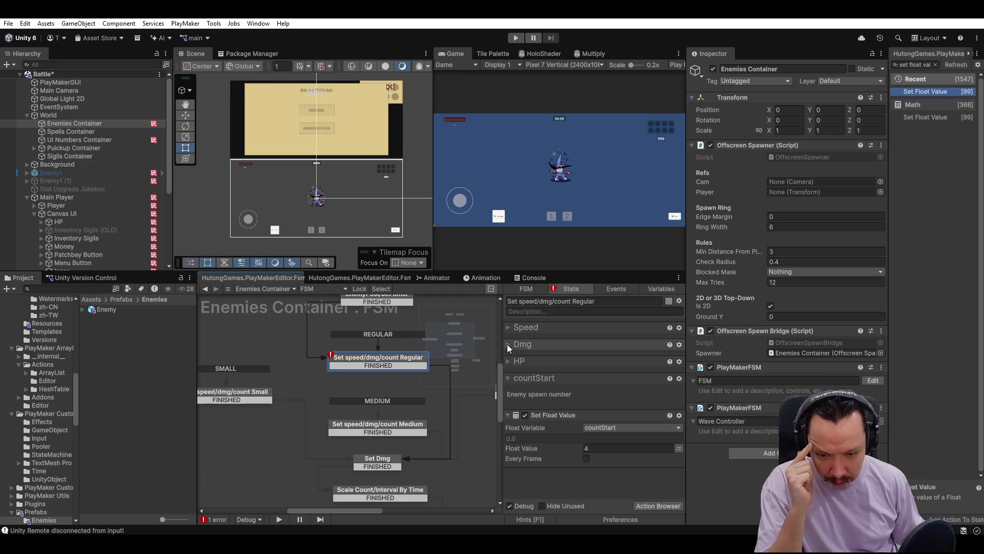
left_click(509, 346)
left_click(508, 347)
left_click(507, 330)
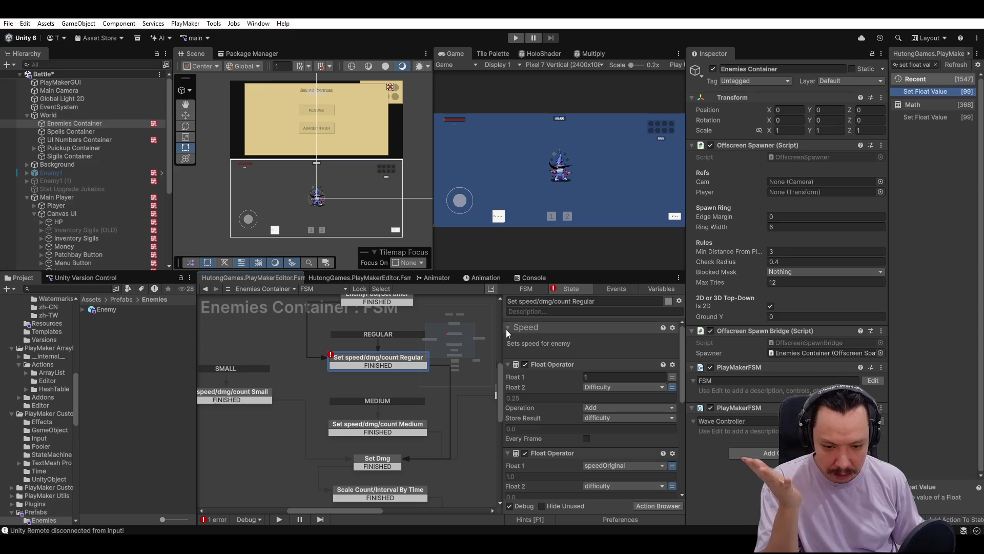
Delete the unassigned Set Float Value action from Speed, collapse Speed, and start a playtest.
scroll(590, 400, "down", 5)
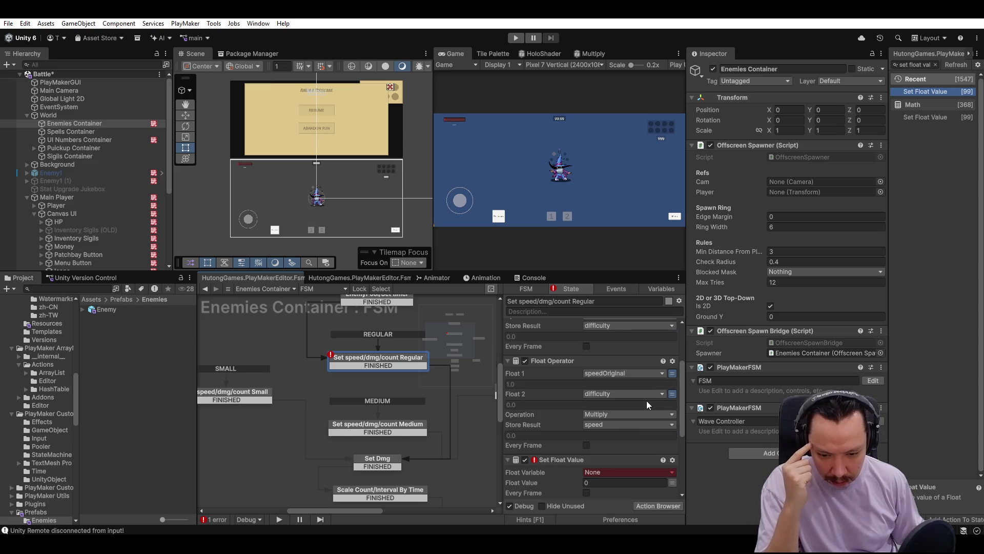
left_click(620, 430)
key("Delete")
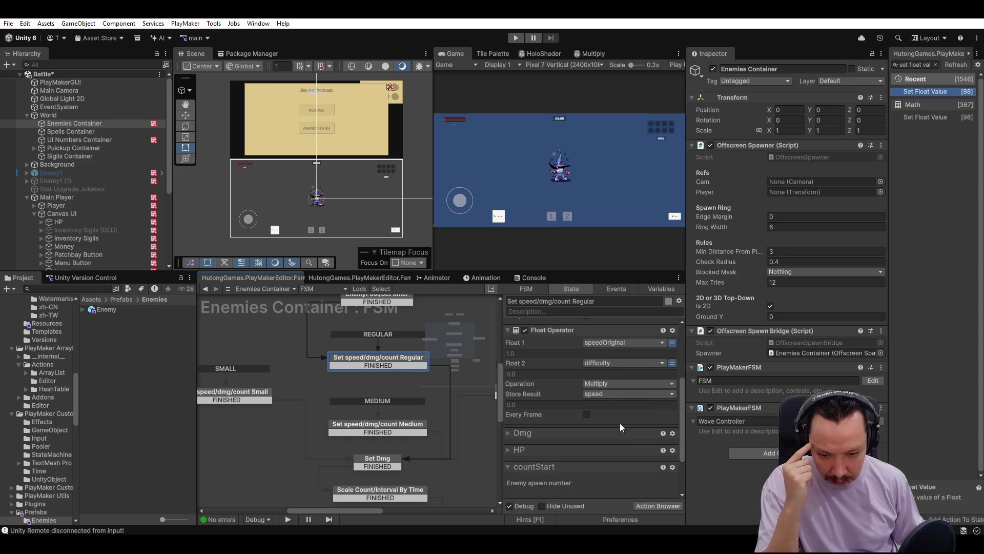
scroll(620, 429, "up", 3)
left_click(519, 328)
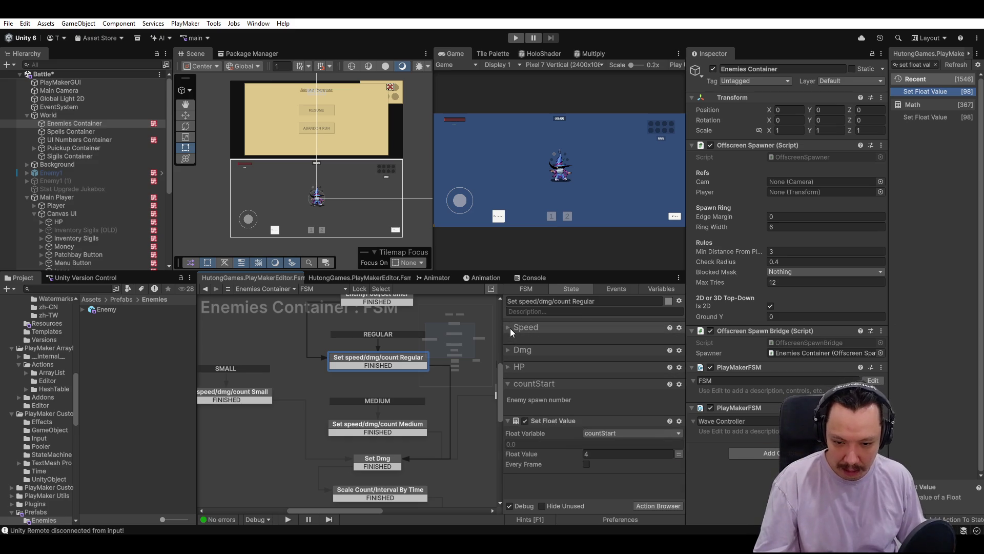
left_click(517, 38)
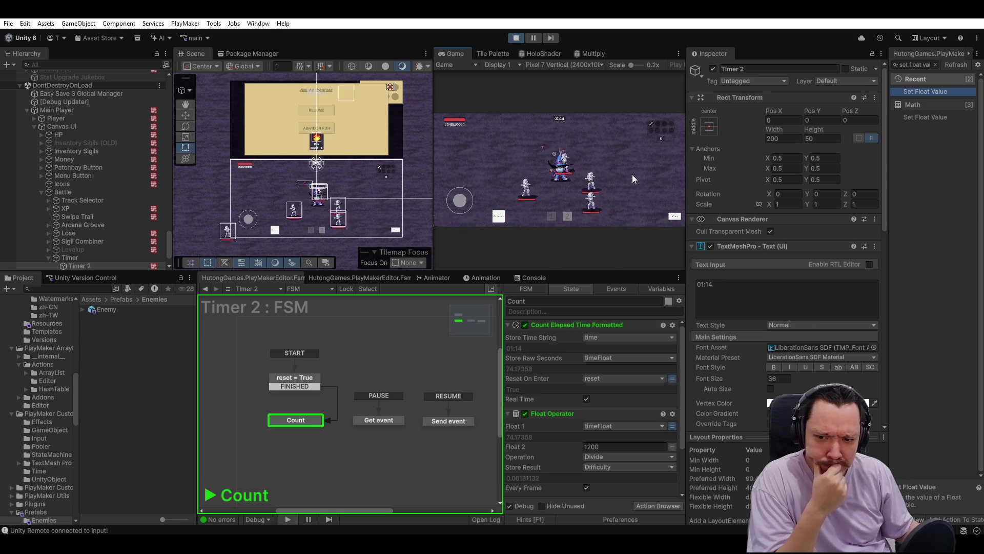
Stop the playtest after watching enemies spawn and Difficulty climb.
left_click(517, 38)
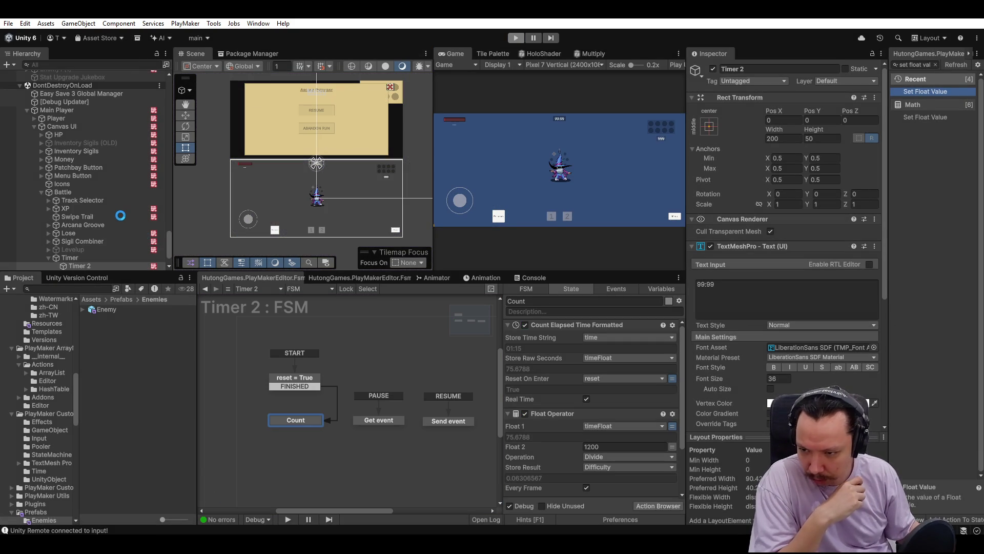
Set Scale Damage By Time to Max Tier 4, Start Damage 3, Max Damage 12.
left_click(608, 406)
type("12")
left_click(623, 385)
type("4")
left_click(596, 394)
type("3")
left_click(643, 404)
type("12")
Save the Battle scene and select the Enemy prefab asset.
key("ctrl+s")
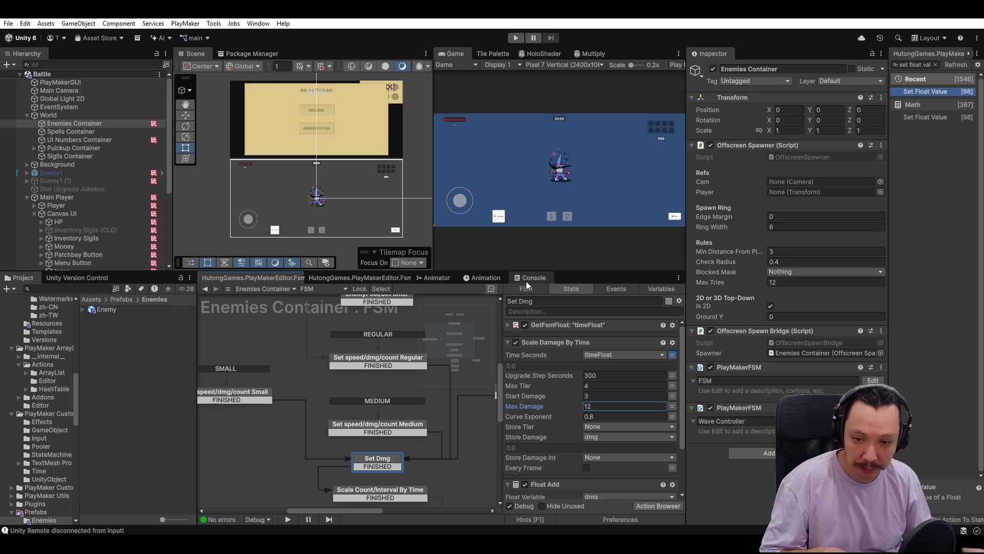
left_click(110, 309)
left_click(106, 314)
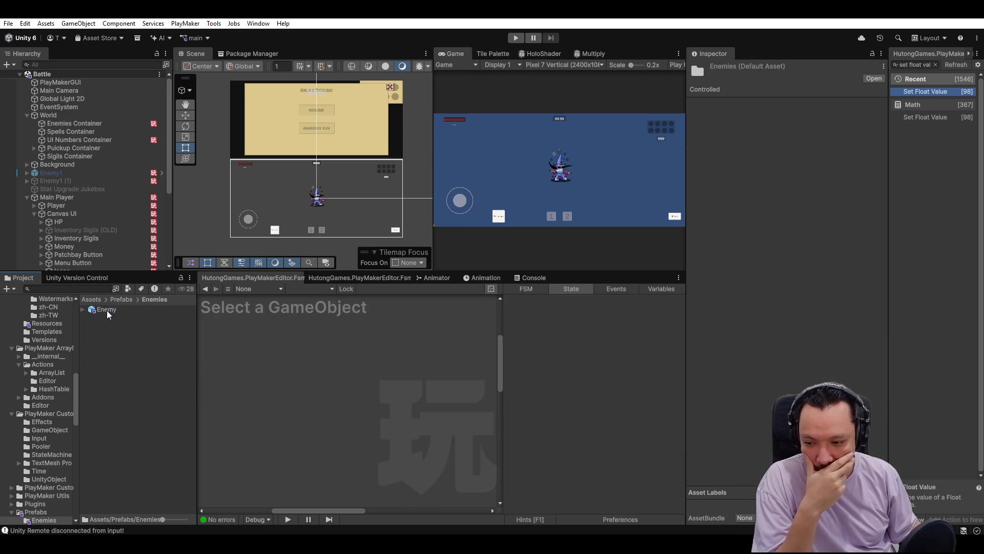
Open the Enemy prefab, review Spine's dmg Switch thresholds, then return to the Battle scene.
double_click(107, 309)
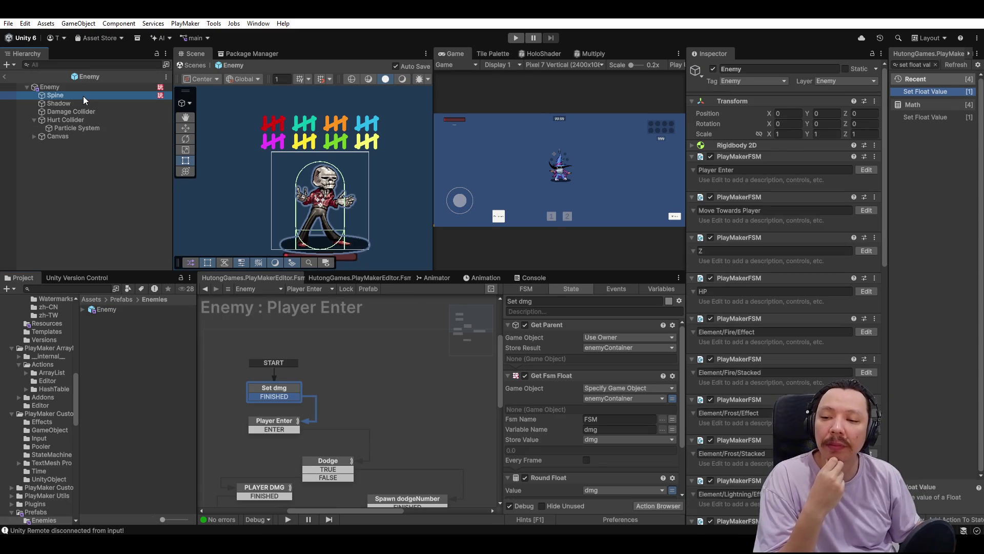
left_click(311, 424)
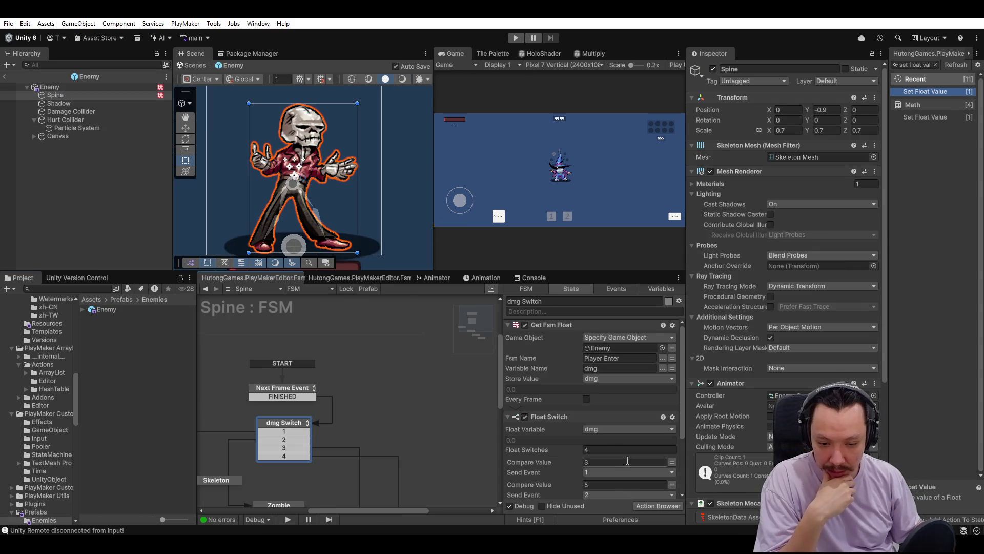
scroll(627, 460, "down", 3)
scroll(617, 460, "down", 2)
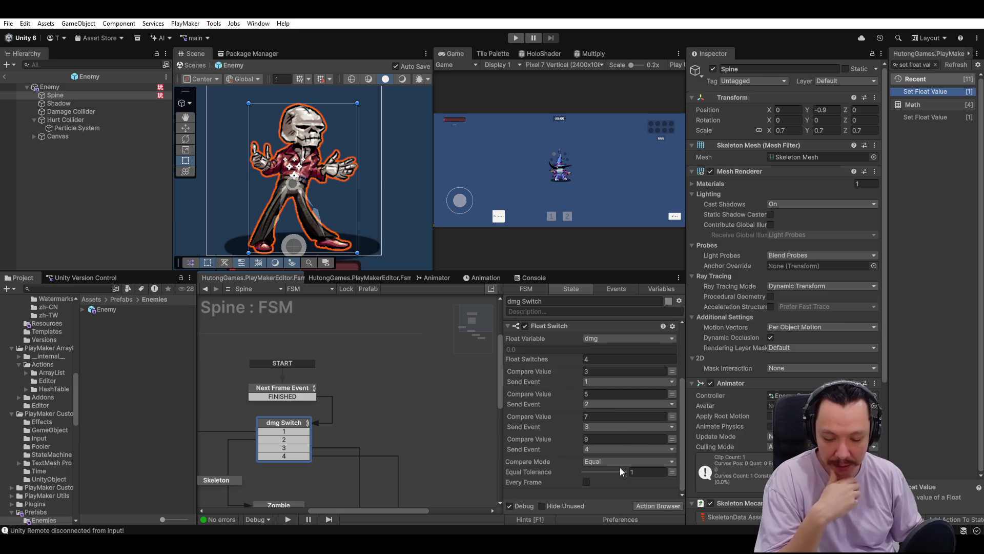
left_click(4, 77)
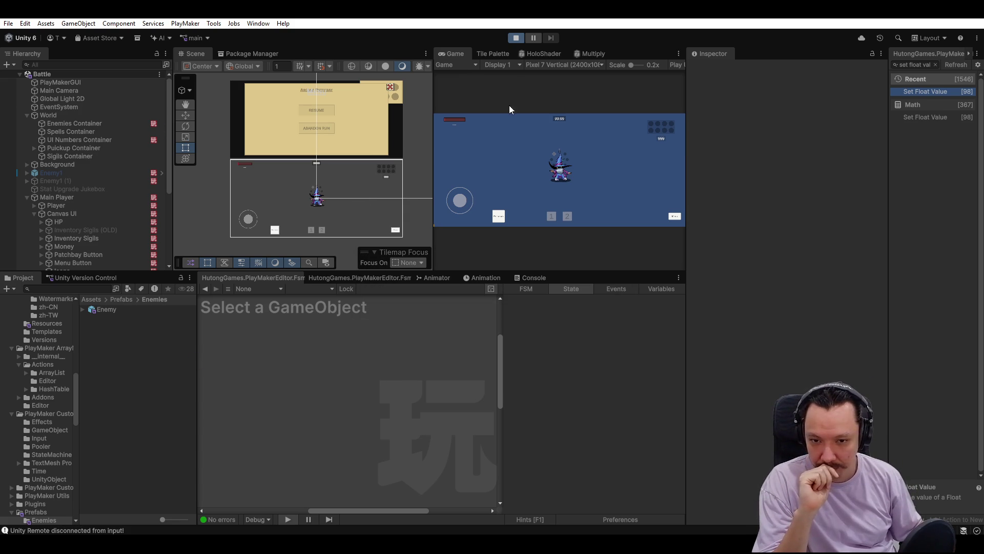
Playtest in a maximized Game view, take level-up reward 1, then restore the editor layout.
double_click(446, 54)
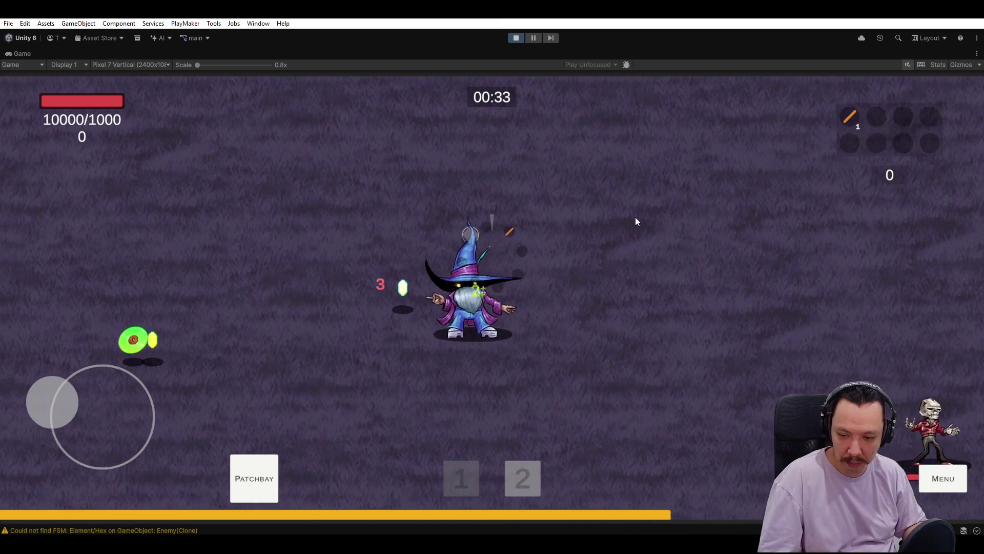
key("1")
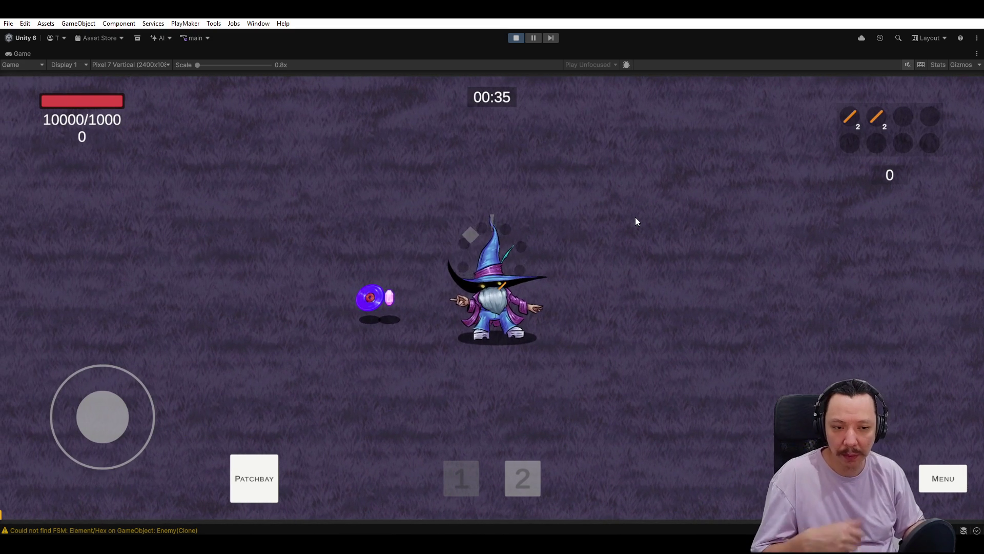
double_click(8, 55)
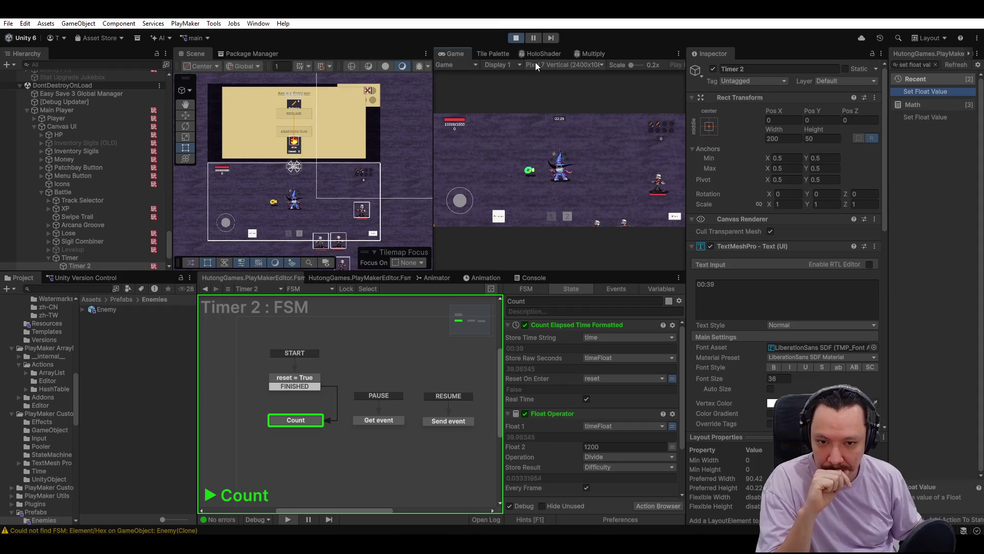
left_click(533, 38)
scroll(359, 169, "up", 5)
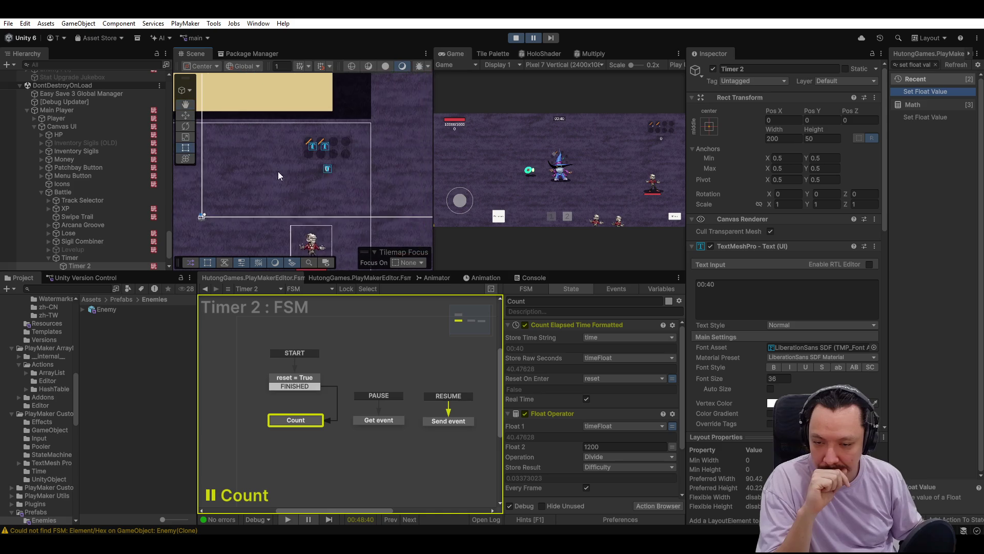
scroll(81, 190, "up", 3)
left_click(87, 183)
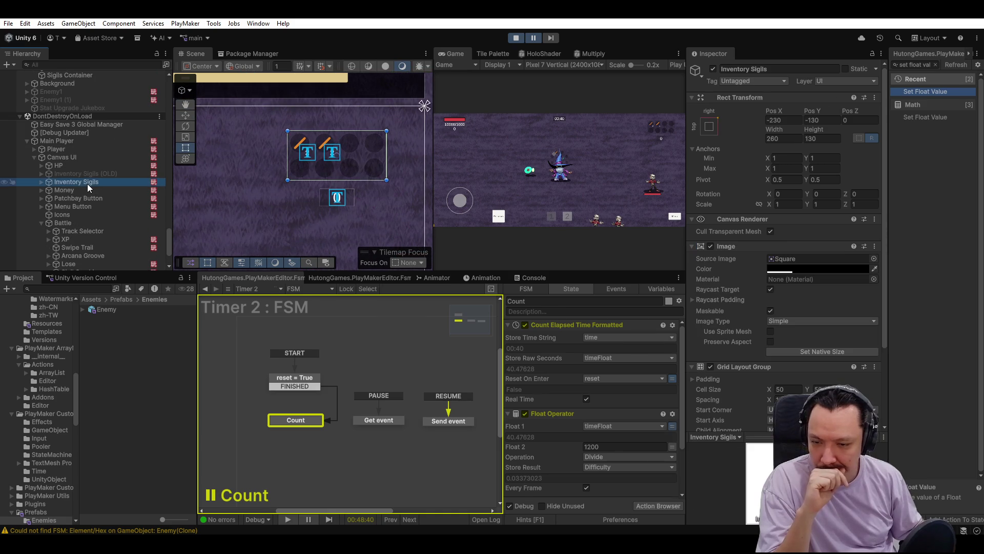
scroll(380, 456, "down", 8)
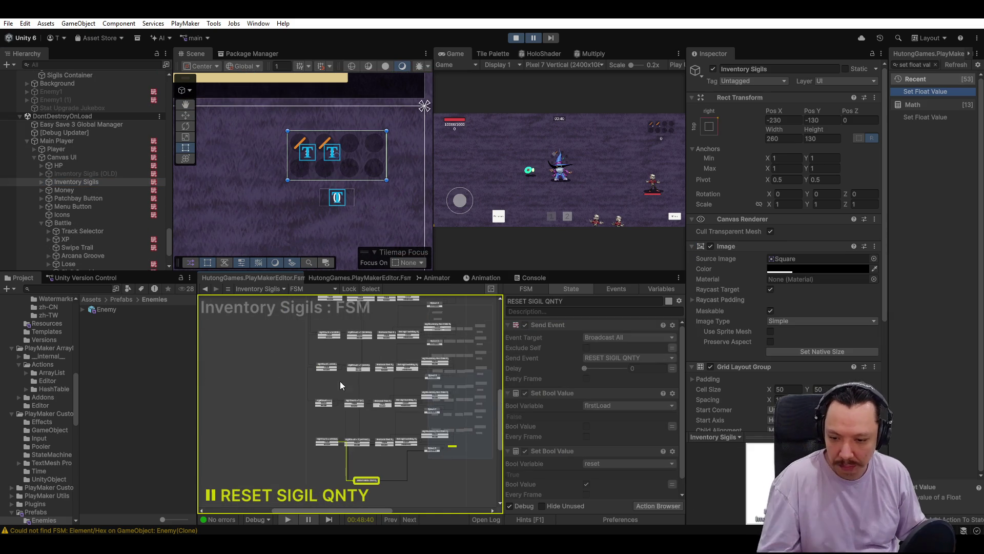
scroll(351, 383, "up", 5)
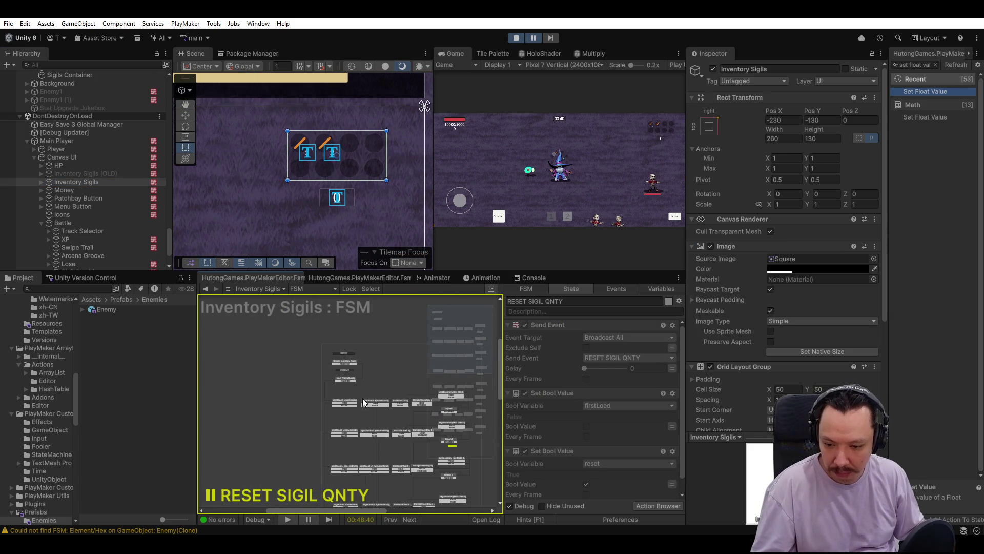
left_click(327, 344)
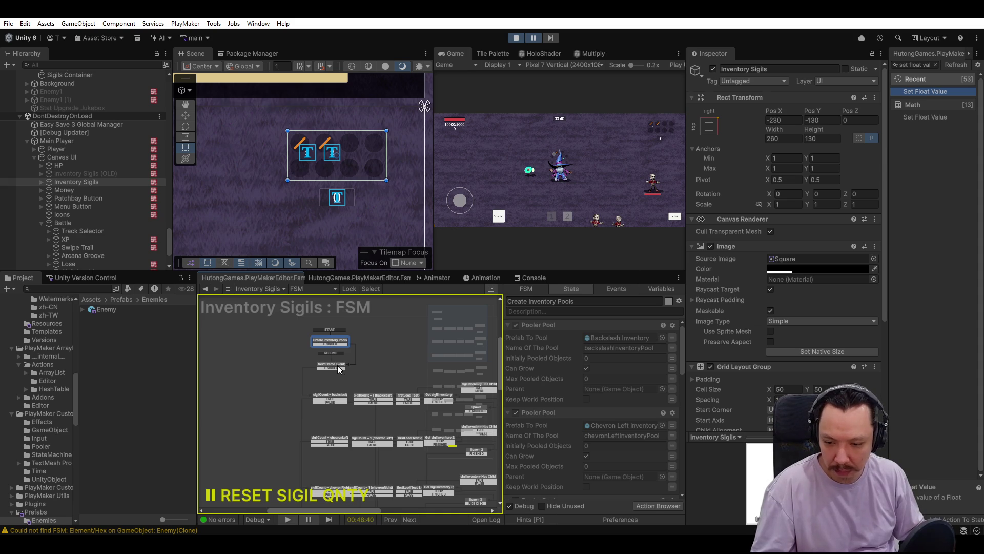
left_click(337, 366)
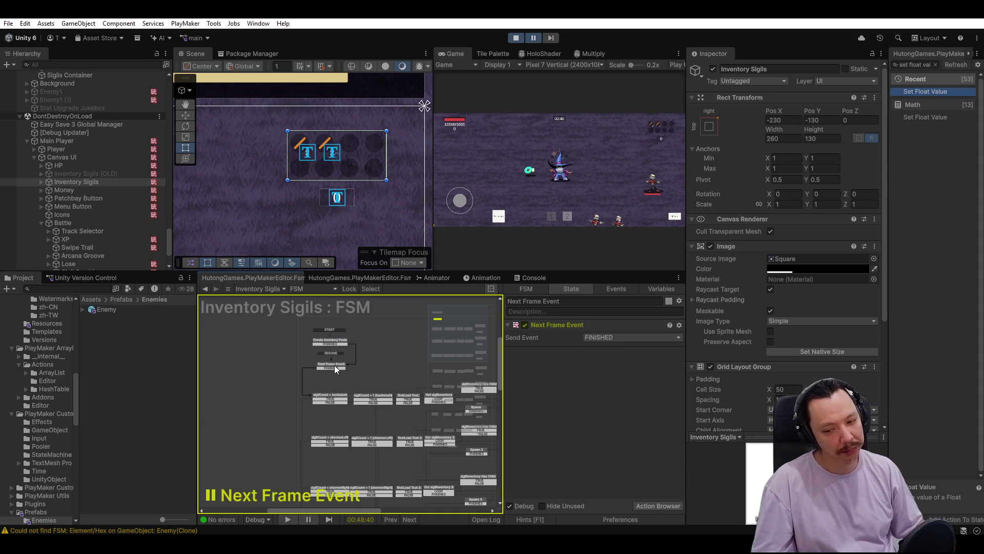
left_click(333, 398)
left_click(331, 367)
scroll(334, 401, "up", 5)
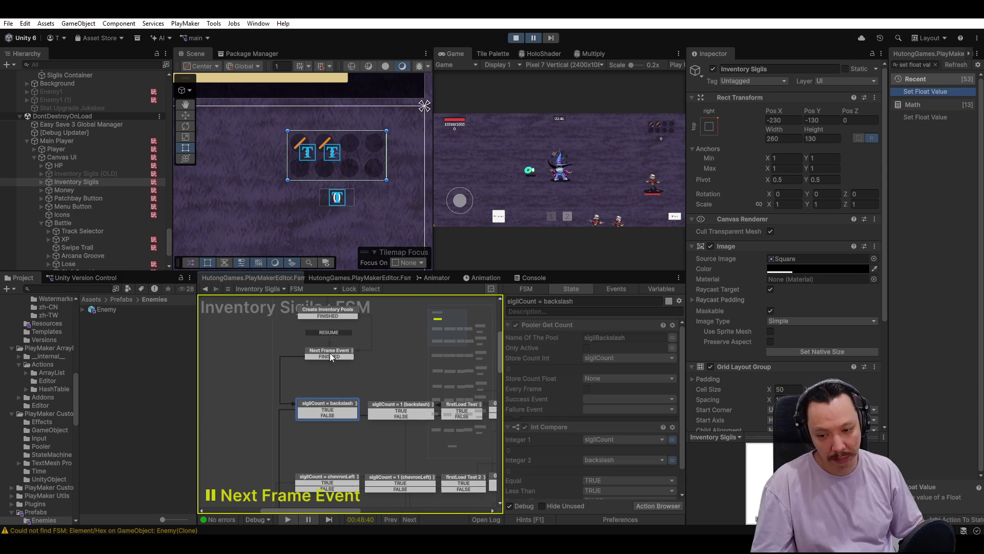
left_click(332, 314)
left_click(320, 351)
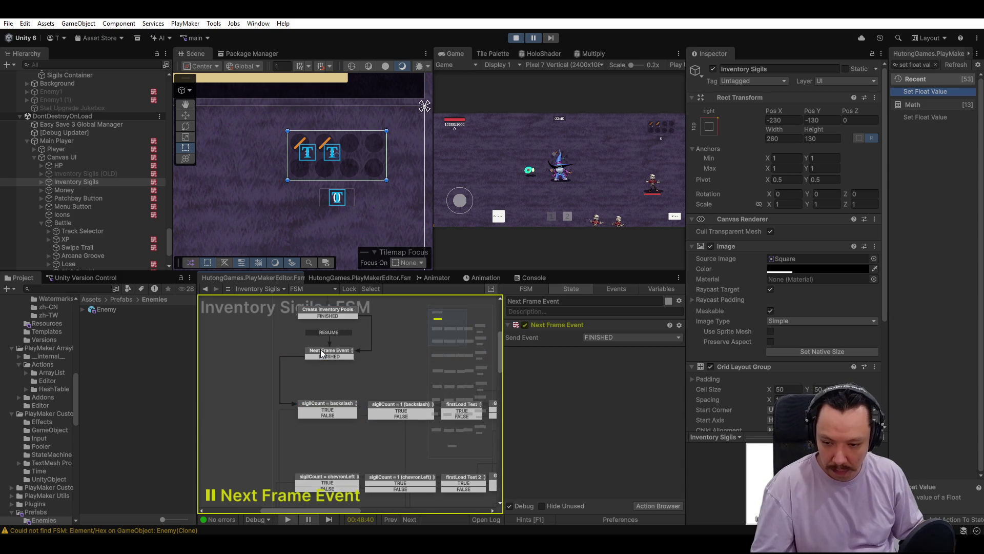
left_click(318, 349)
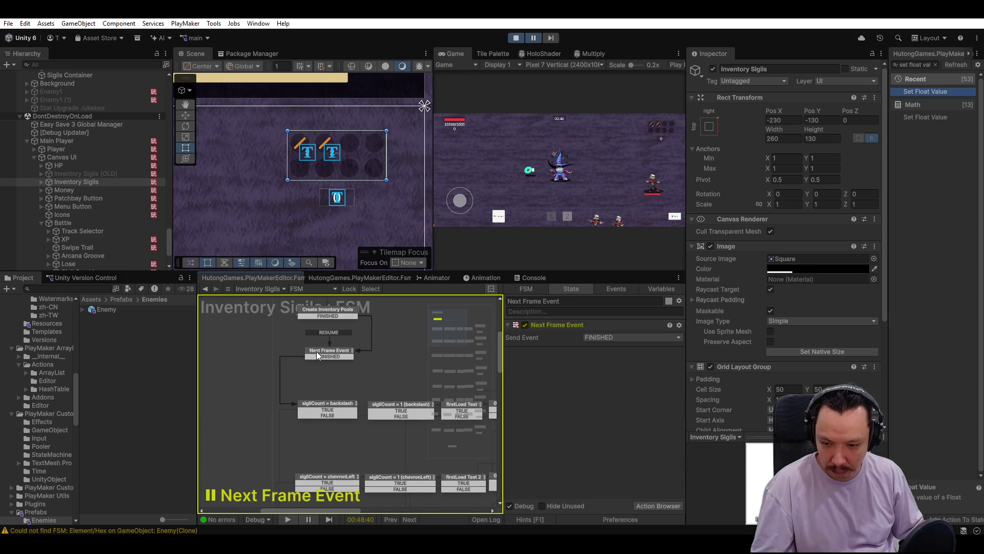
left_click(331, 351)
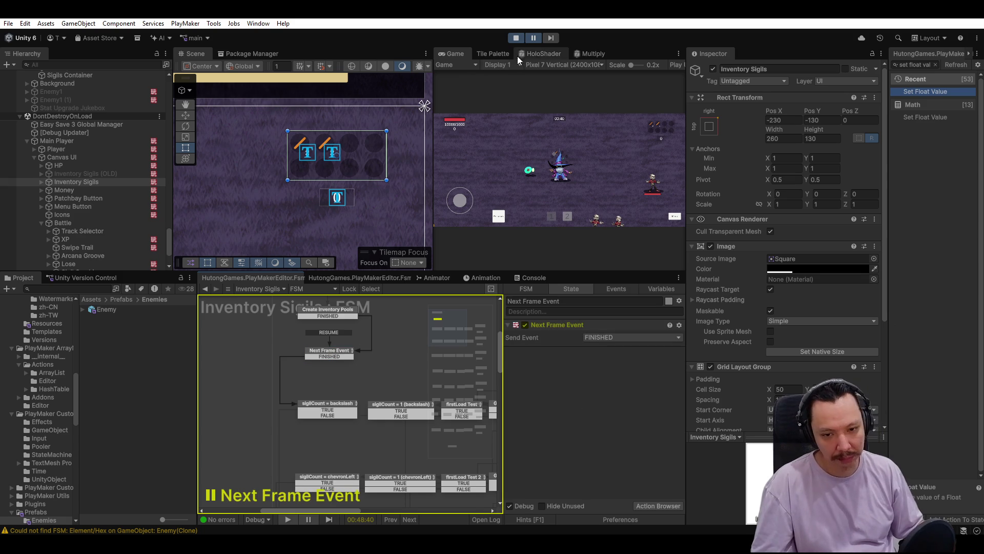
left_click(534, 38)
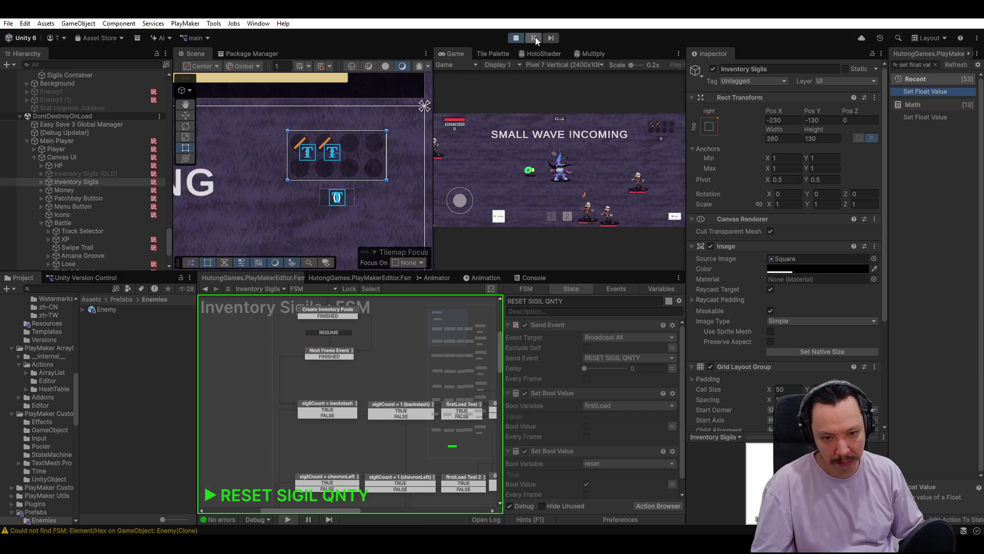
Pause the playtest briefly, then resume it with Ctrl+Shift+P.
left_click(536, 37)
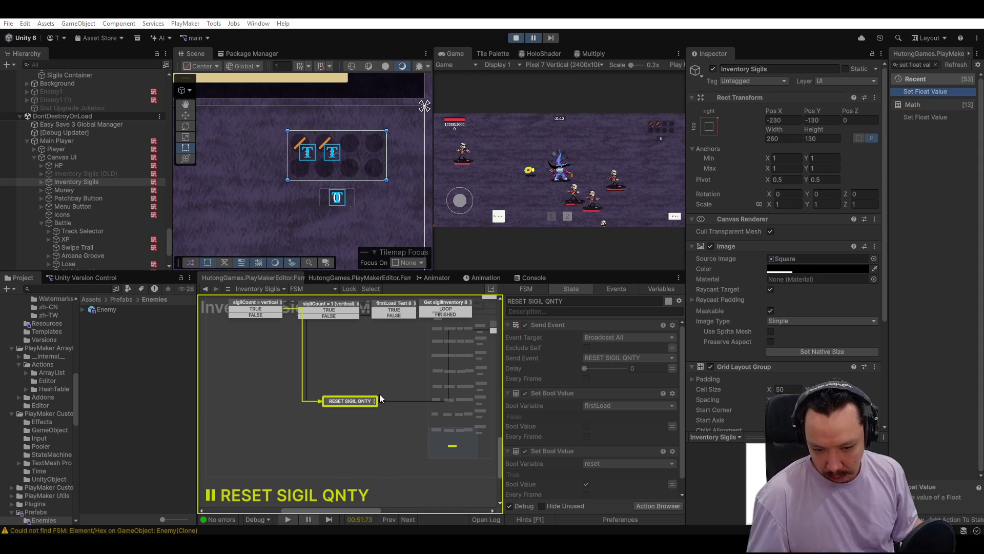
key("ctrl+shift+p")
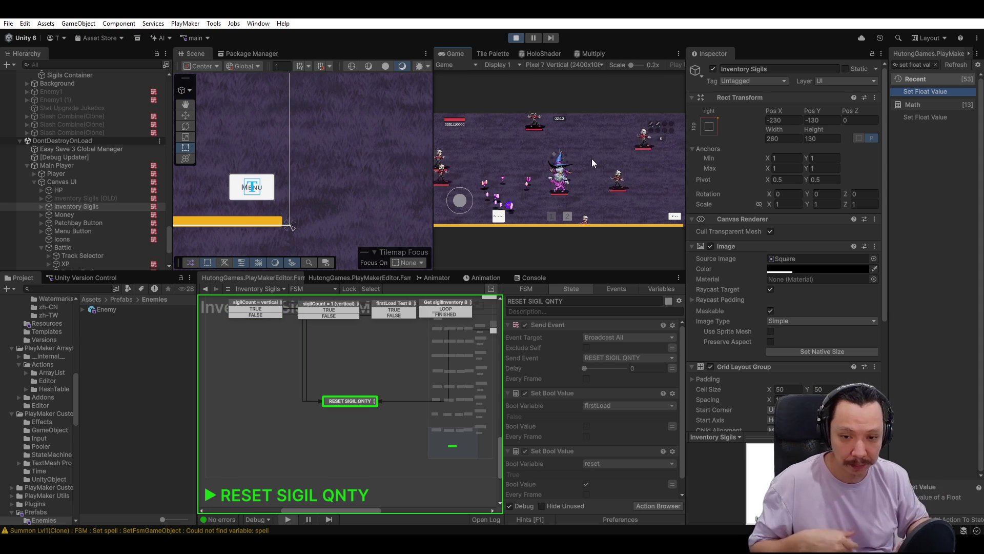
Pause the playtest and bring the lower sigilCount states of the Inventory Sigils graph into view.
left_click(537, 39)
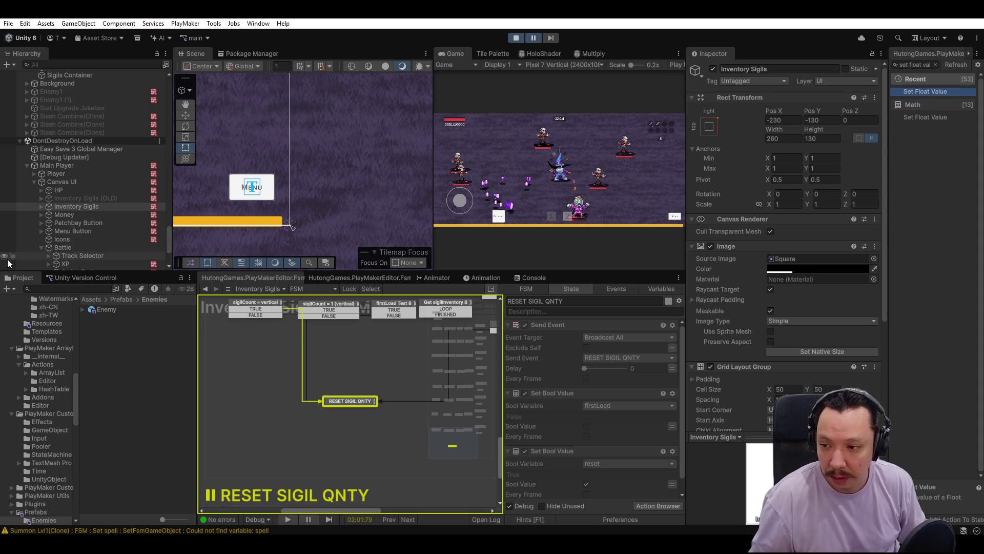
scroll(56, 184, "up", 10)
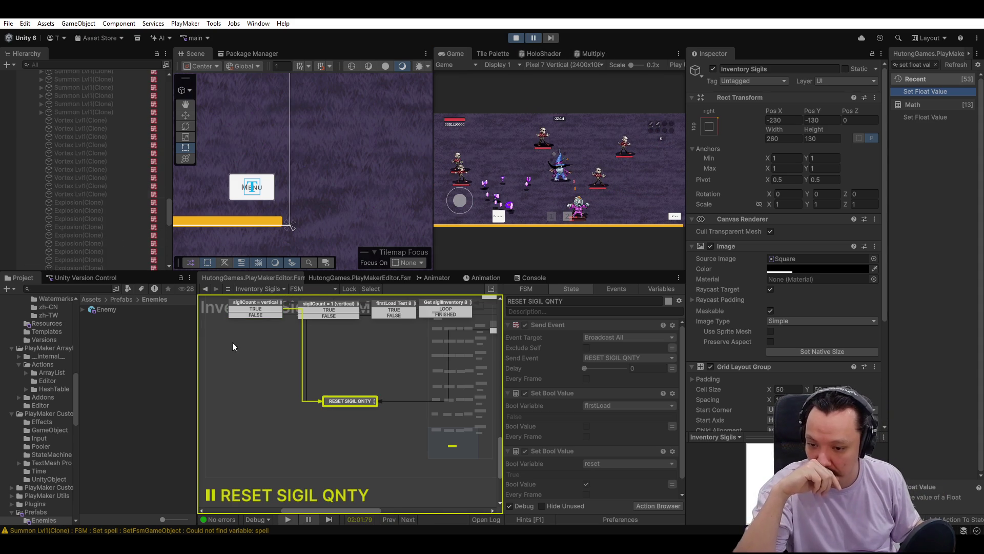
scroll(268, 365, "down", 2)
scroll(268, 366, "up", 4)
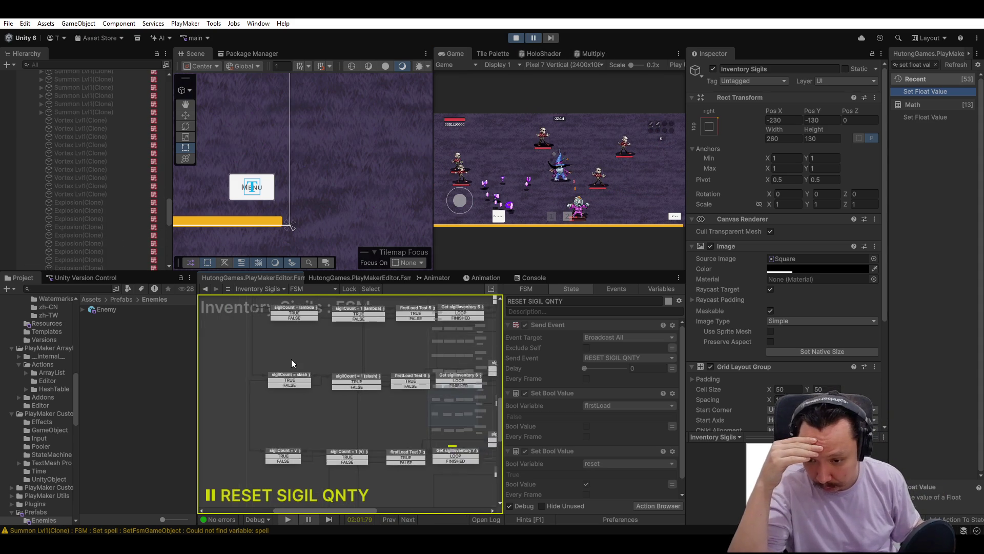
mouse_move(310, 377)
left_mouse_down()
mouse_move(310, 354)
mouse_move(305, 382)
left_mouse_up()
left_click_drag(322, 433, 331, 371)
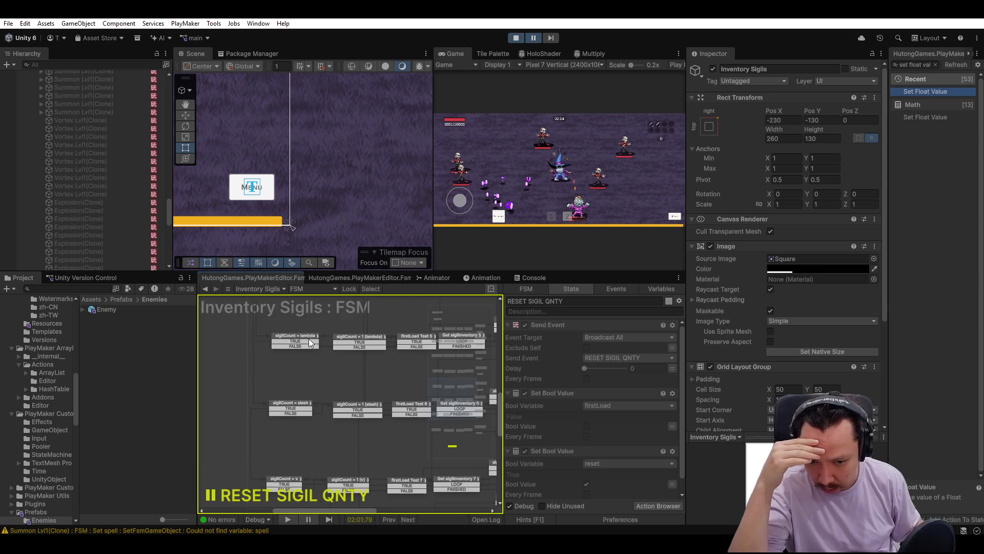
Read the sigilCount = lambda, sigilCount = 1 (lambda) and firstLoad Test 5 state actions, then select Player.
left_click(309, 343)
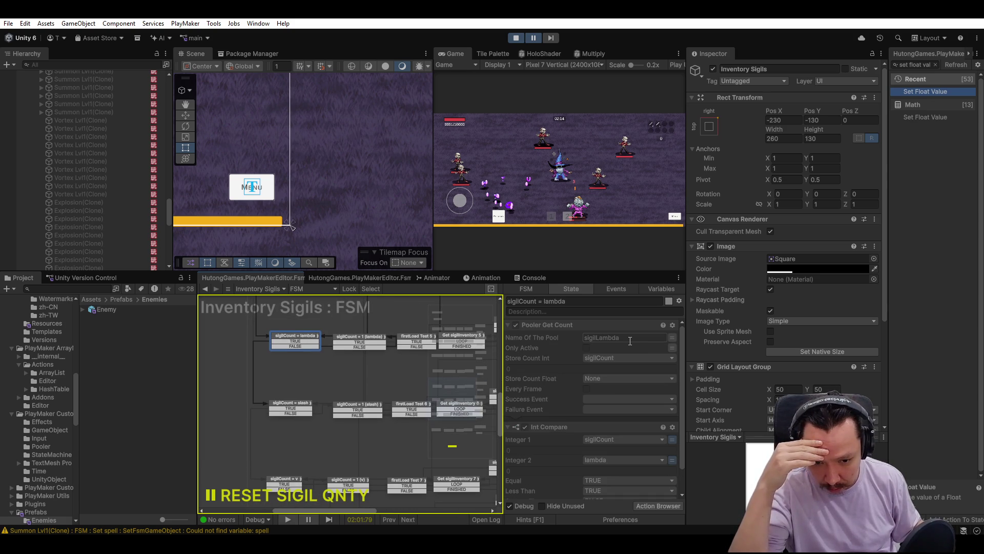
scroll(102, 184, "up", 15)
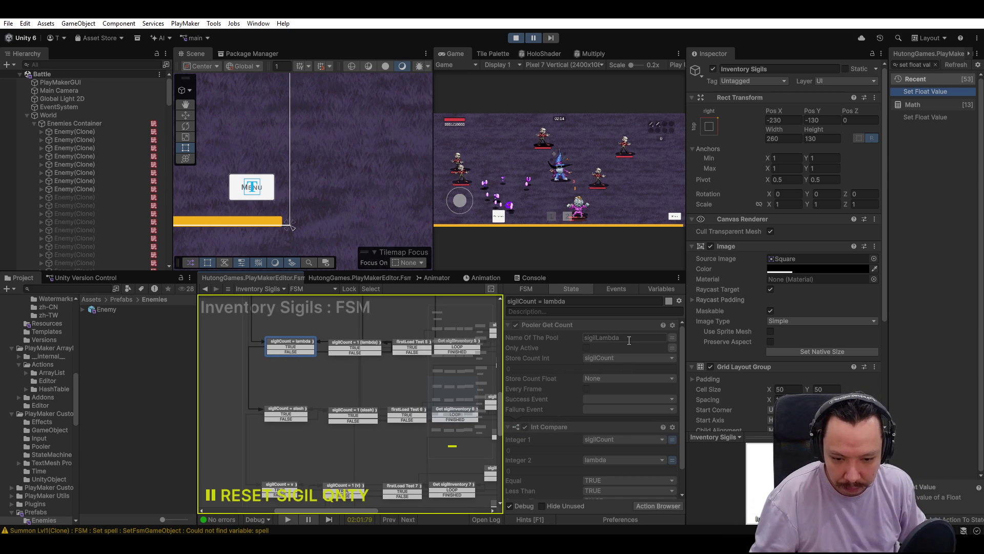
left_click(322, 345)
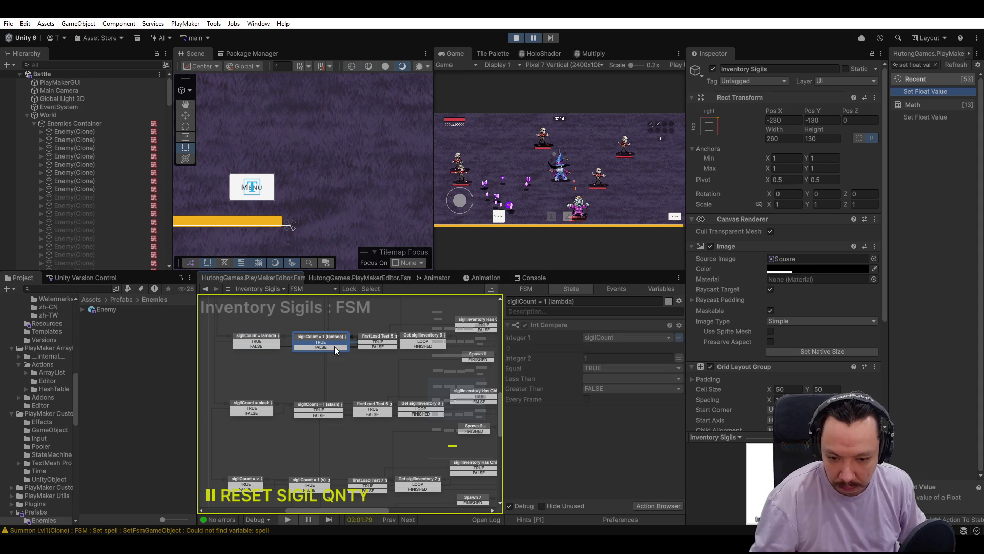
left_click(360, 348)
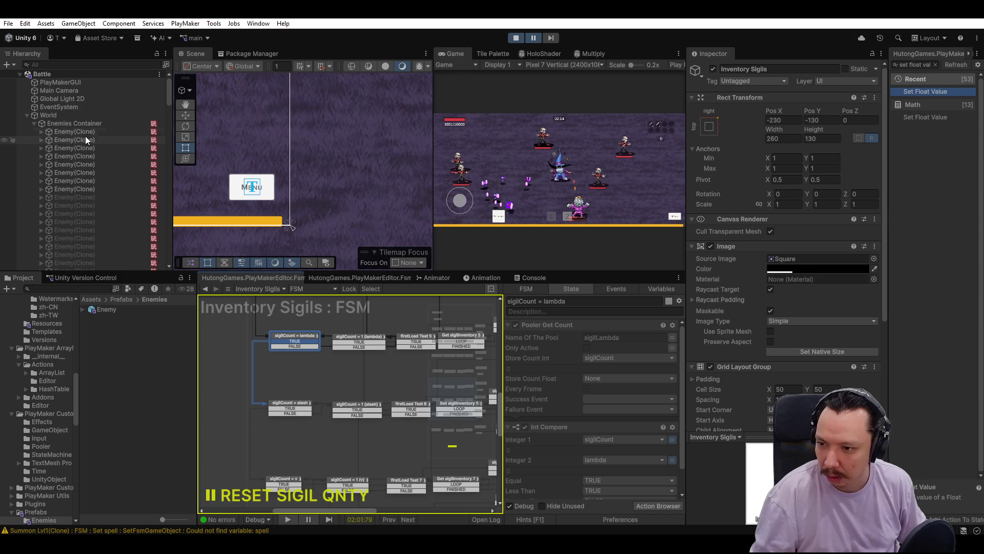
scroll(90, 134, "down", 5)
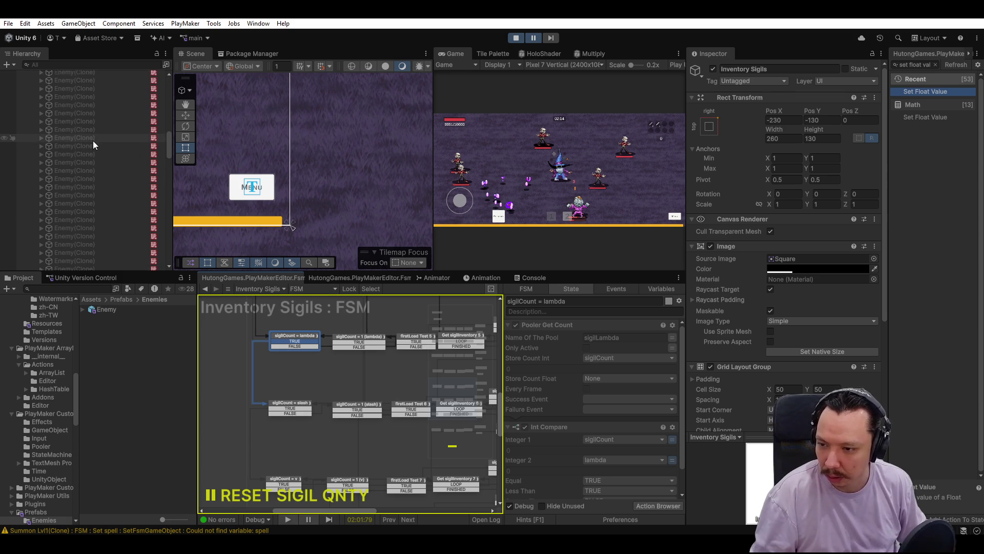
scroll(94, 144, "down", 10)
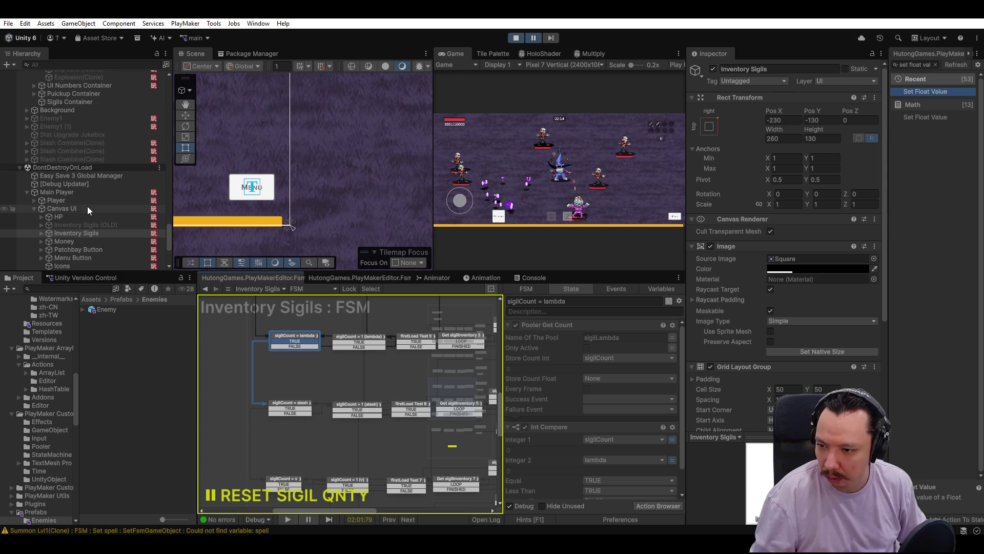
left_click(88, 202)
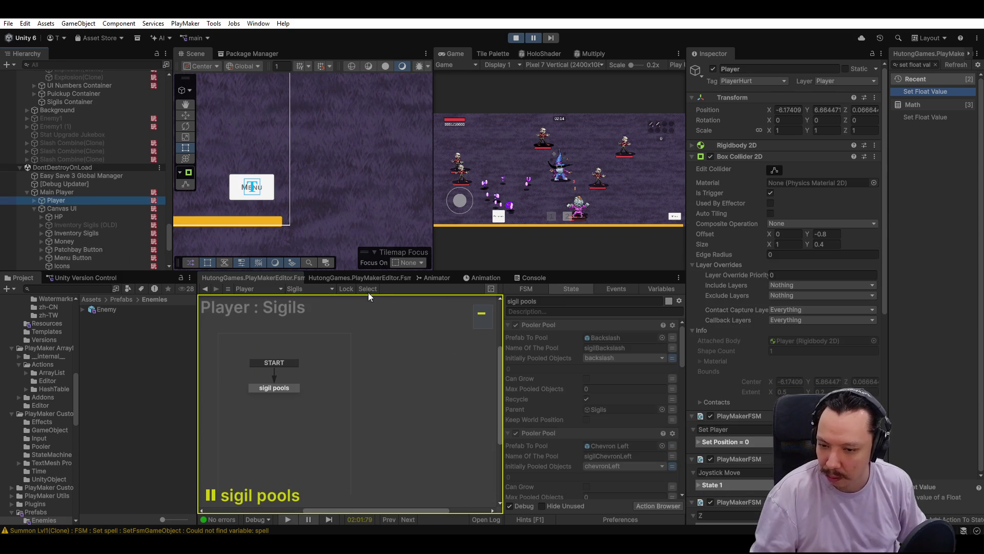
Locate the sigilLambda name in the Lambda Pooler Pool action of the sigil pools state.
scroll(633, 401, "down", 6)
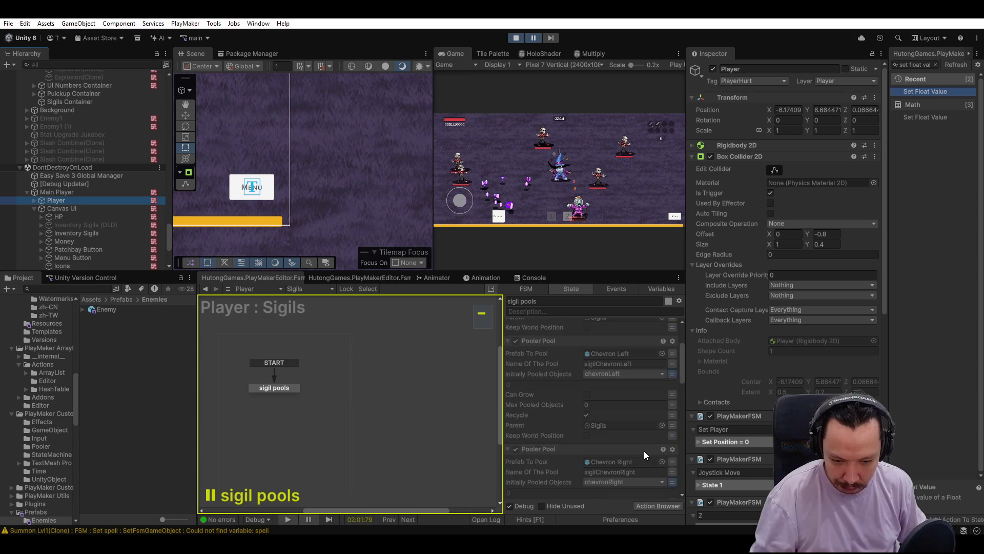
scroll(643, 451, "down", 5)
left_click(641, 443)
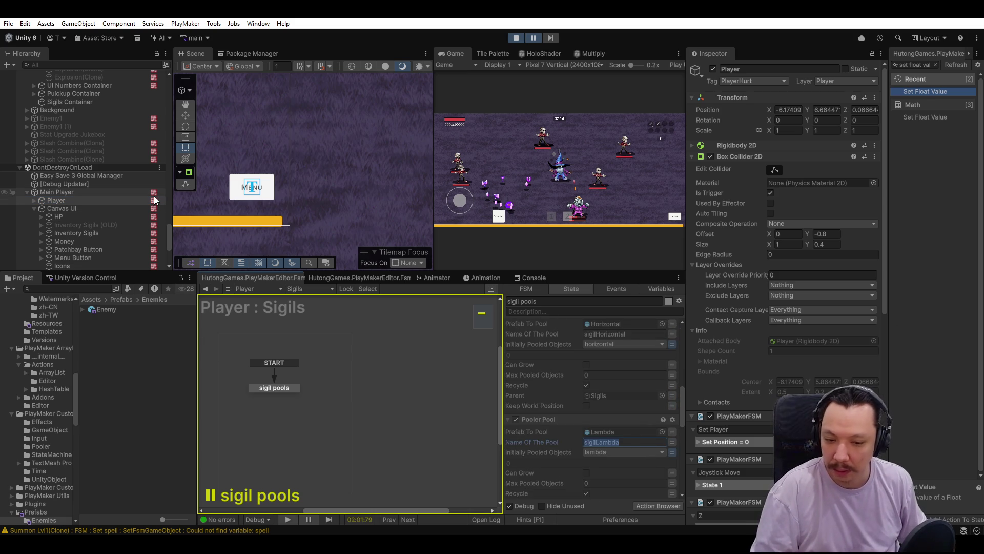
Review the other sigil pools actions, then stop the playtest and return to edit mode.
scroll(136, 205, "up", 4)
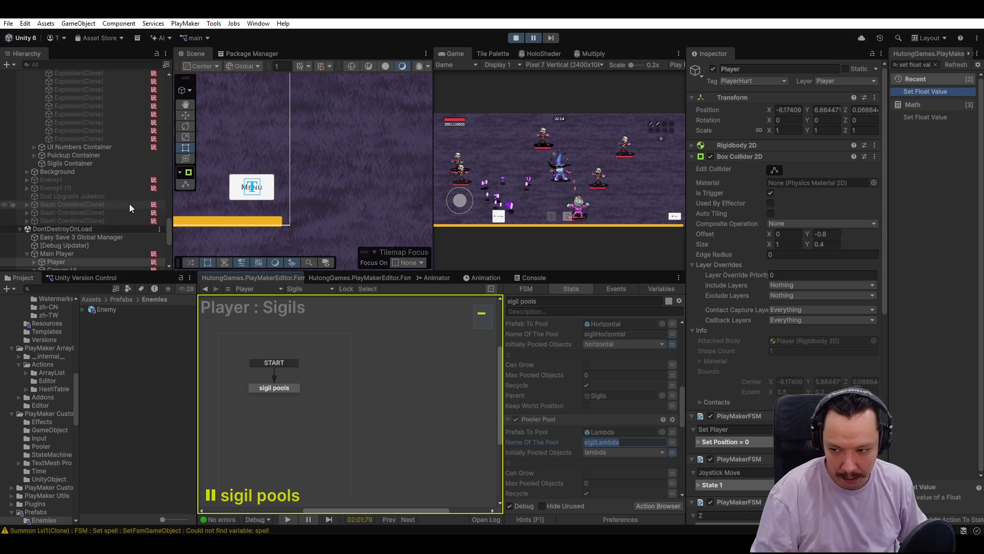
scroll(131, 202, "up", 10)
scroll(133, 204, "up", 10)
scroll(139, 199, "up", 15)
scroll(137, 195, "down", 15)
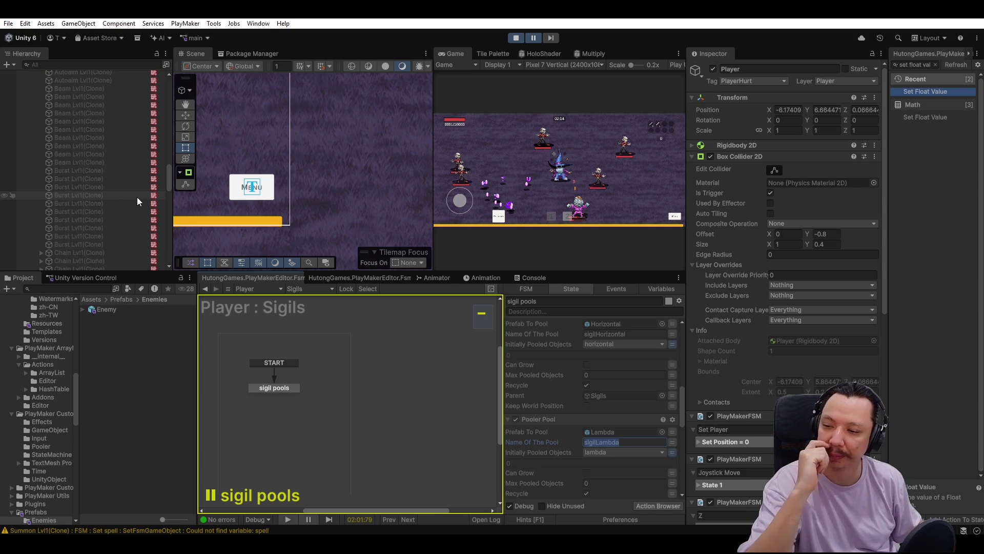
scroll(137, 196, "down", 10)
scroll(138, 194, "down", 5)
left_click(517, 38)
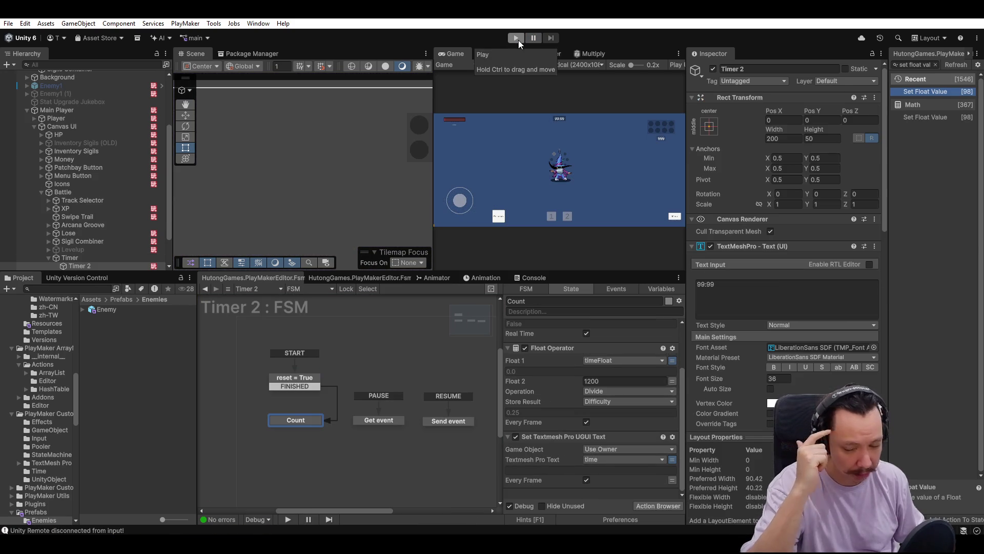
Compare the UI Numbers Container, Enemies Container, HP and Canvas UI FSMs, ending on Player : Sigils.
scroll(98, 195, "up", 4)
left_click(118, 139)
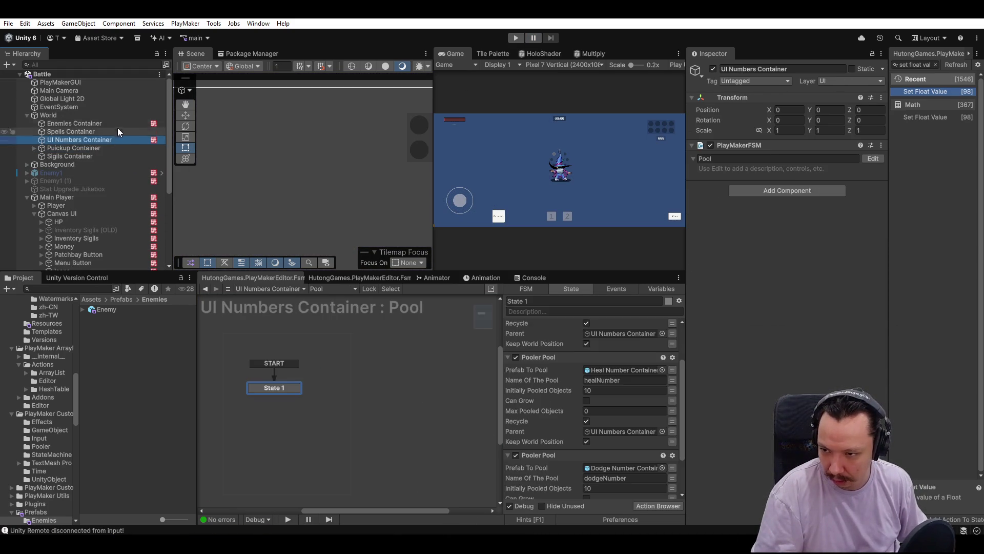
left_click(93, 123)
scroll(116, 187, "down", 3)
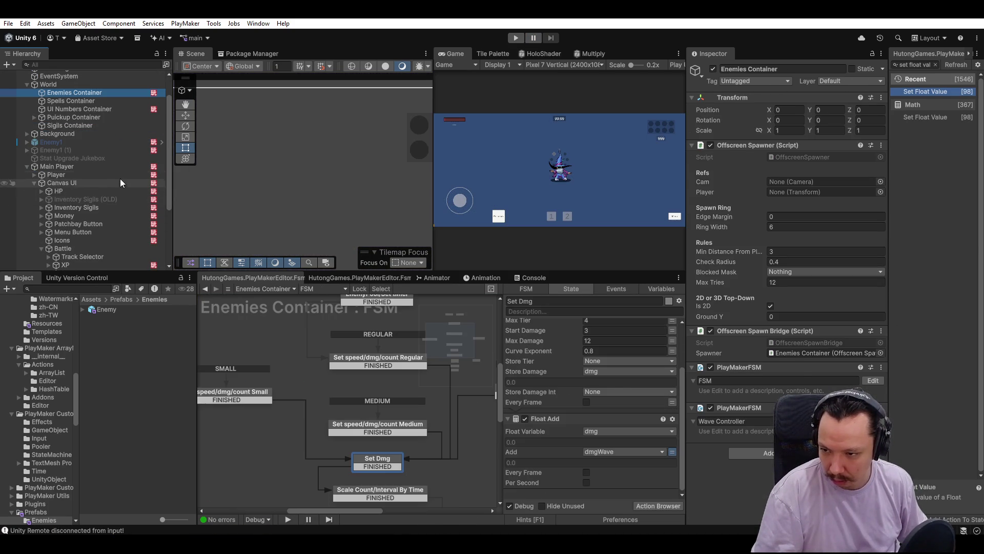
left_click(120, 176)
left_click(116, 189)
left_click(121, 176)
left_click(121, 181)
left_click(126, 177)
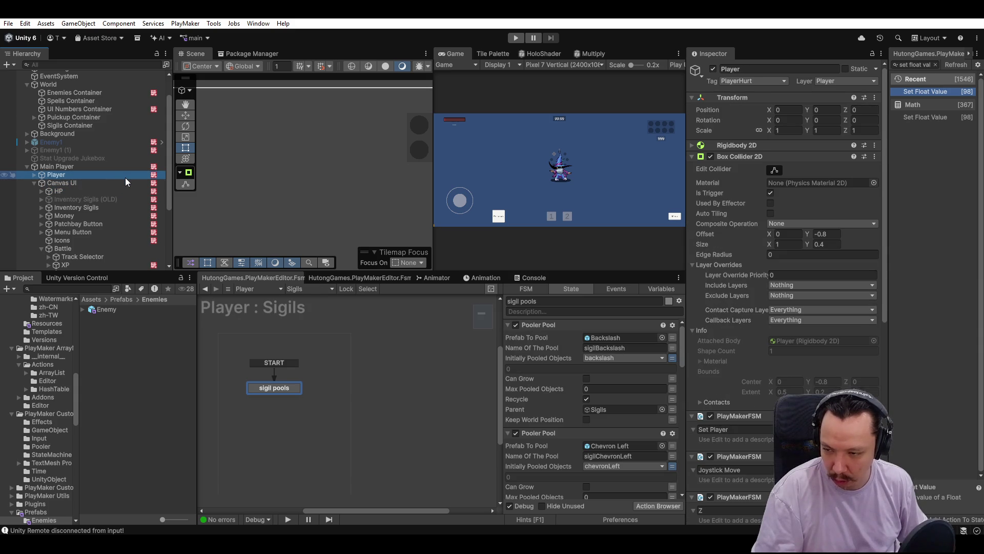